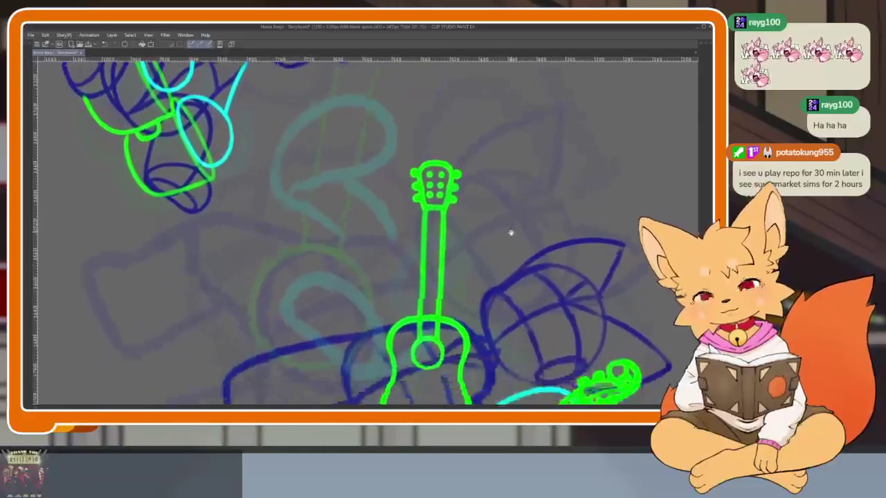
scroll(499, 281, down, 3)
Zoom in and out on the guitar sketch and move the view to show both guitar and bass.
scroll(423, 311, up, 3)
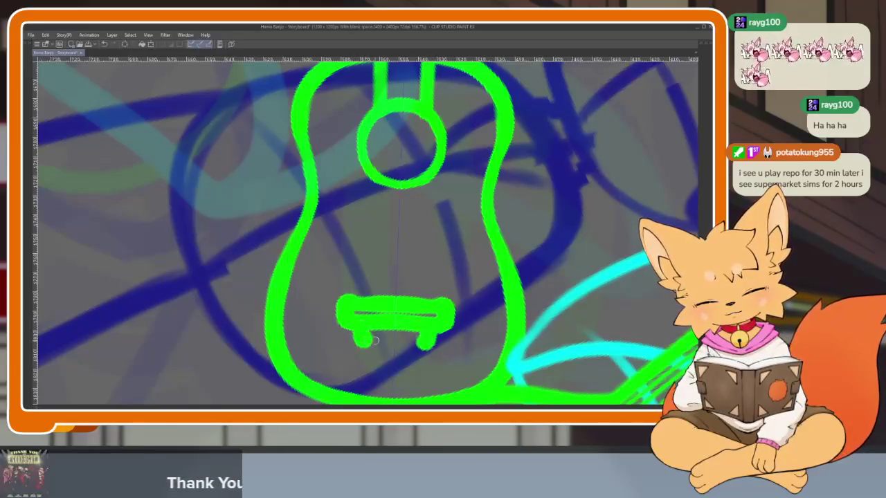
scroll(425, 323, down, 5)
scroll(401, 322, up, 2)
scroll(379, 320, up, 5)
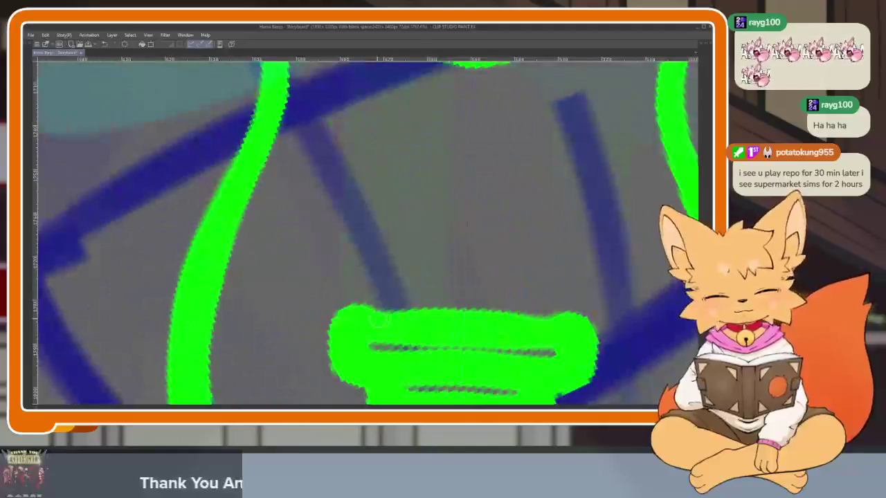
scroll(523, 324, down, 5)
mouse_move(588, 288)
mouse_down()
mouse_move(466, 299)
mouse_move(400, 339)
mouse_move(538, 217)
mouse_move(595, 231)
mouse_up()
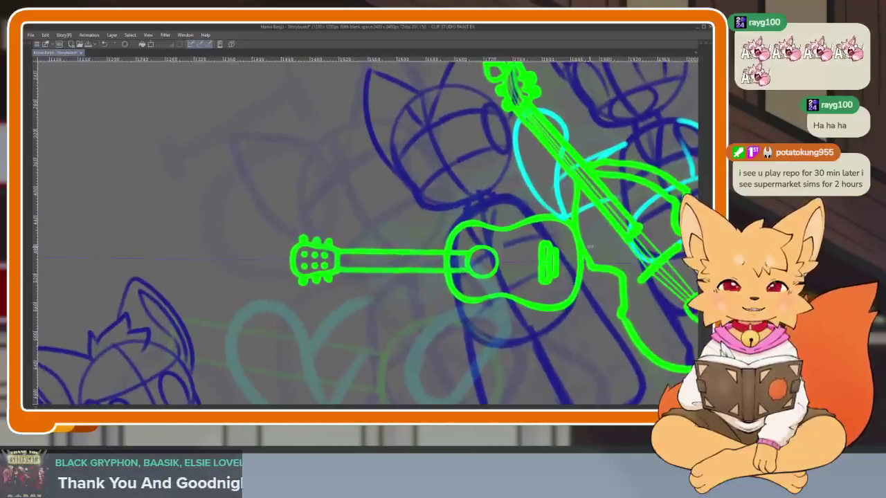
Draw a first straight green string line on the guitar neck.
scroll(396, 261, up, 5)
scroll(396, 262, down, 2)
key(Tab)
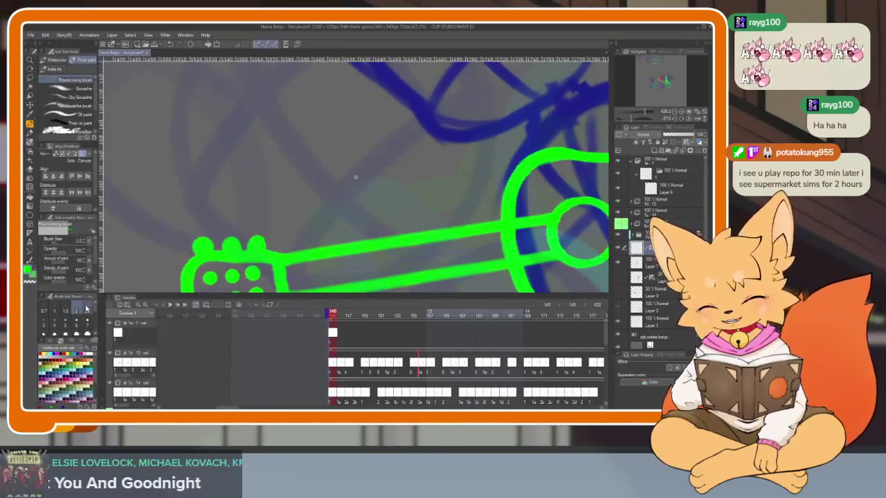
key(Tab)
scroll(452, 286, up, 3)
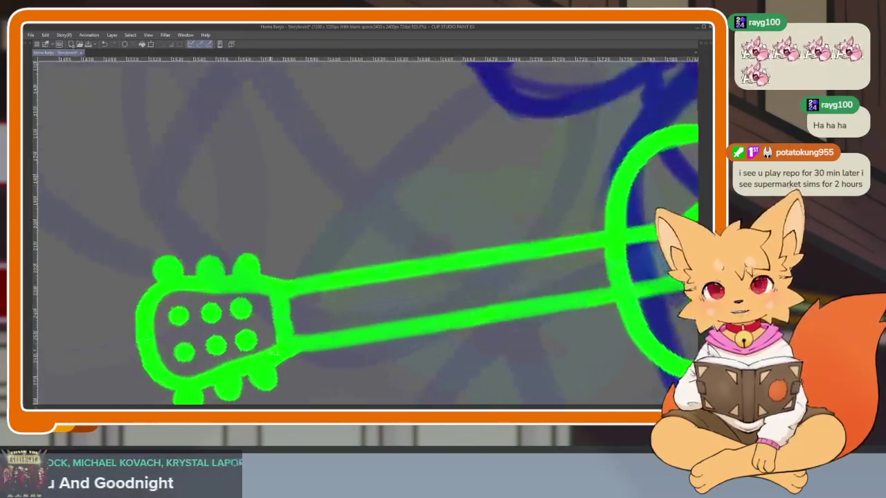
scroll(550, 312, right, 3)
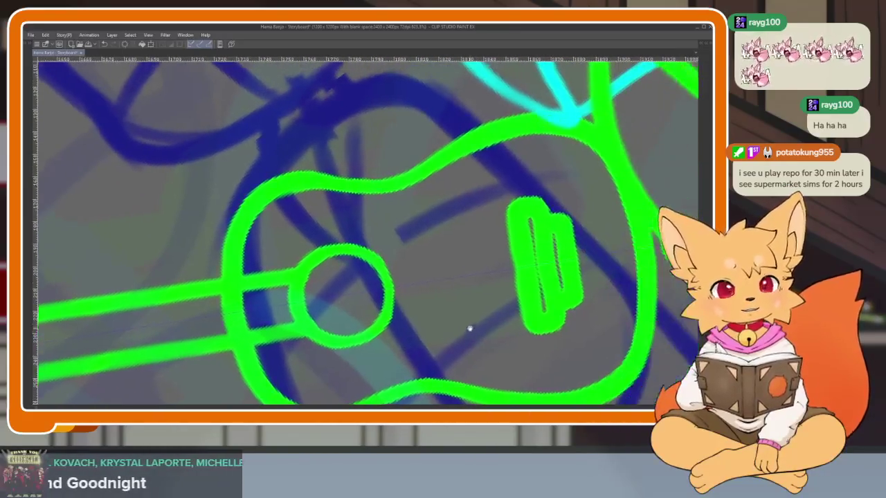
scroll(478, 332, right, 3)
drag(516, 285, 516, 283)
Draw a string from the headstock along the neck, then undo it.
scroll(500, 297, down, 3)
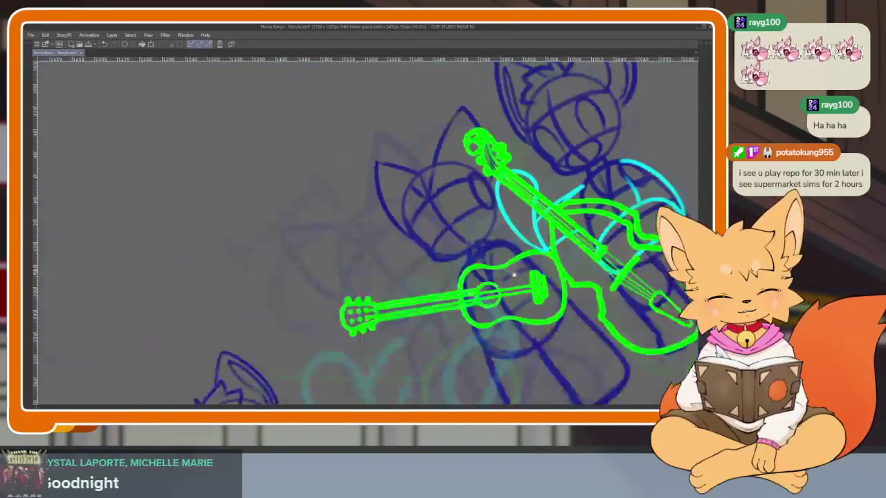
scroll(500, 296, up, 3)
scroll(570, 307, down, 1)
scroll(270, 341, up, 1)
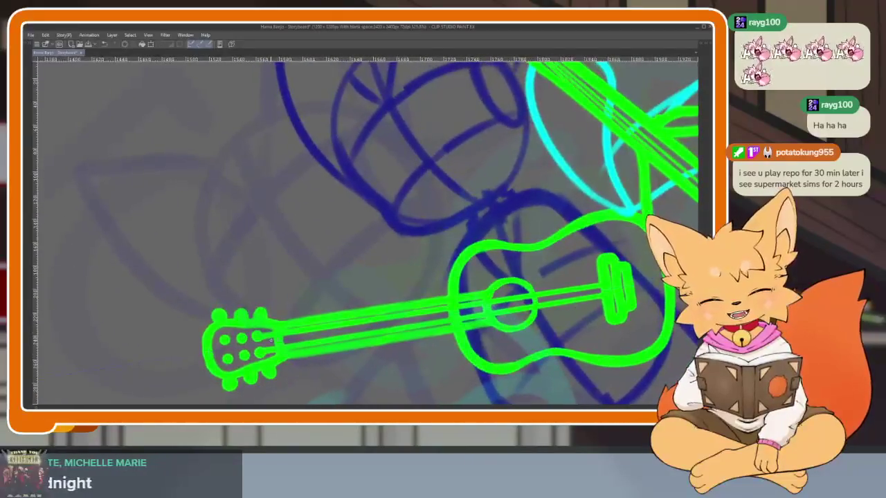
drag(239, 339, 449, 315)
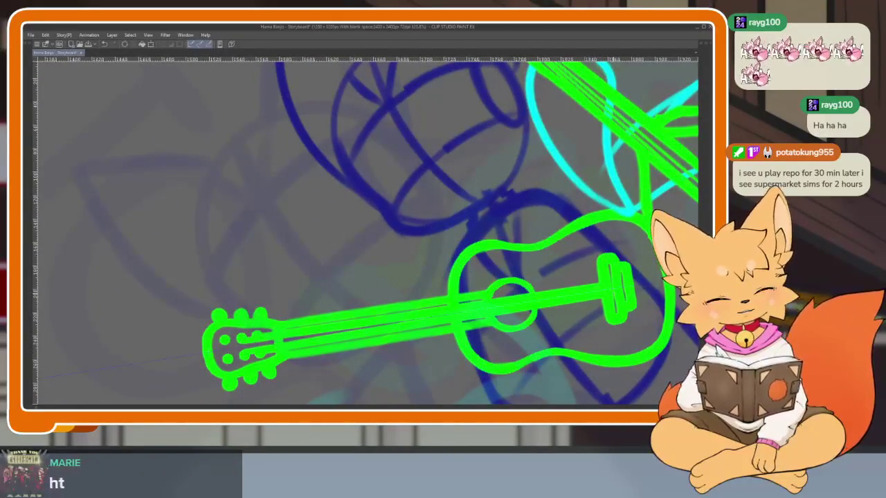
key(ctrl+z)
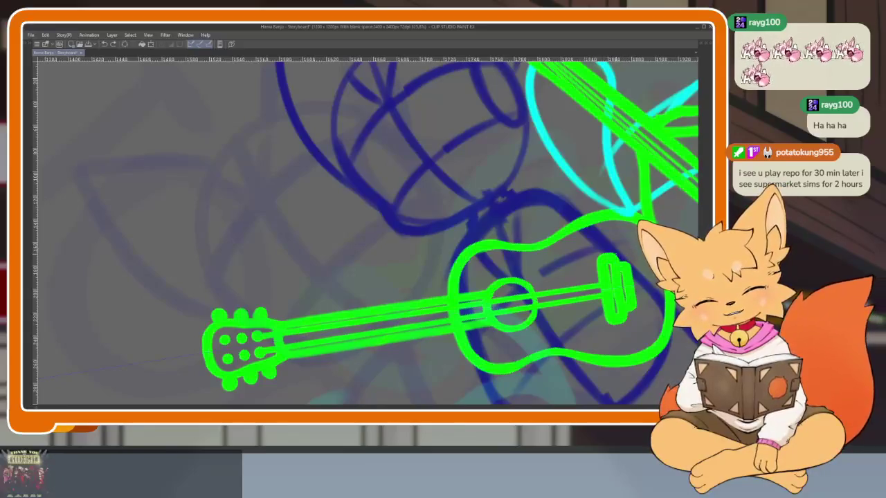
Redraw the strings from headstock to bridge and add two more along the neck.
scroll(568, 308, up, 2)
scroll(576, 303, up, 1)
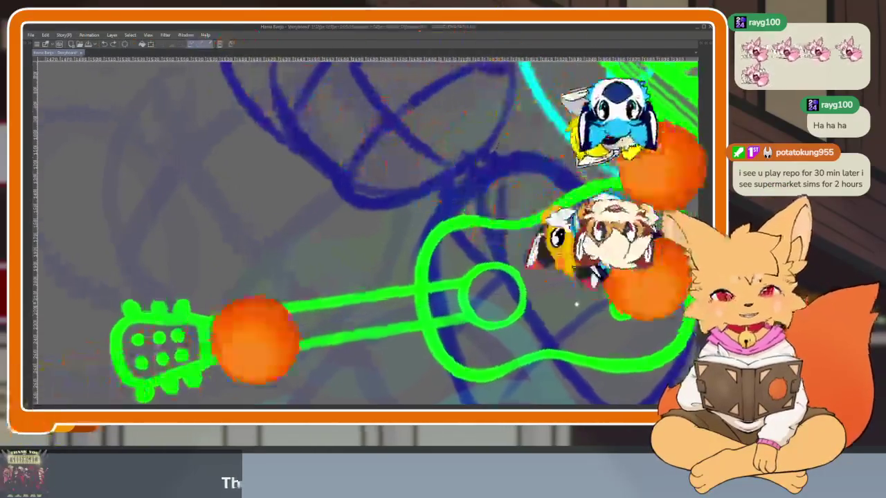
key(Tab)
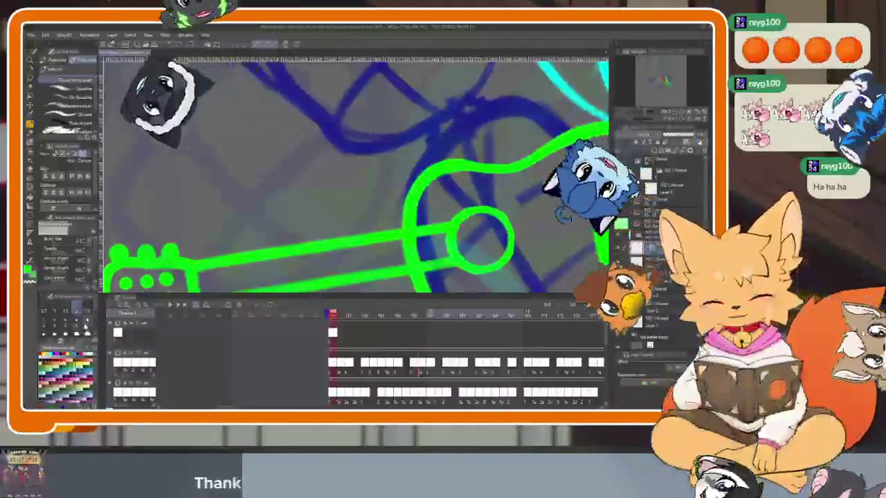
key(Tab)
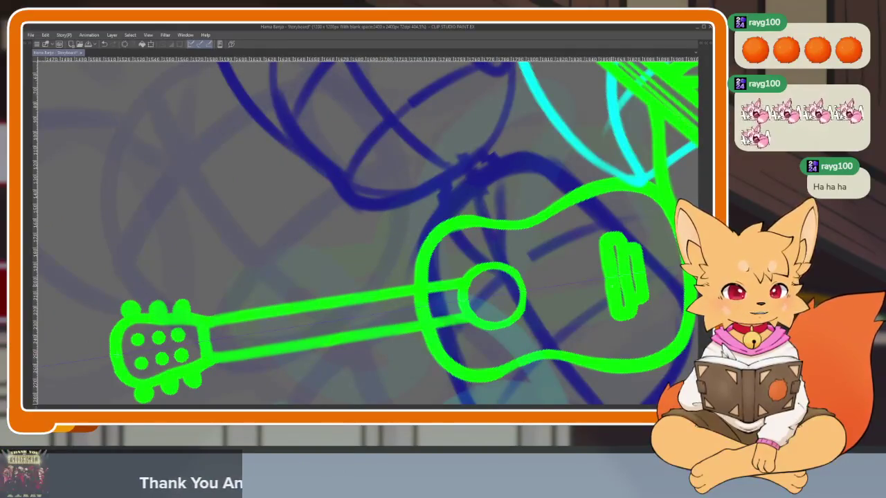
mouse_move(211, 339)
mouse_down()
mouse_move(606, 280)
mouse_move(211, 329)
mouse_up()
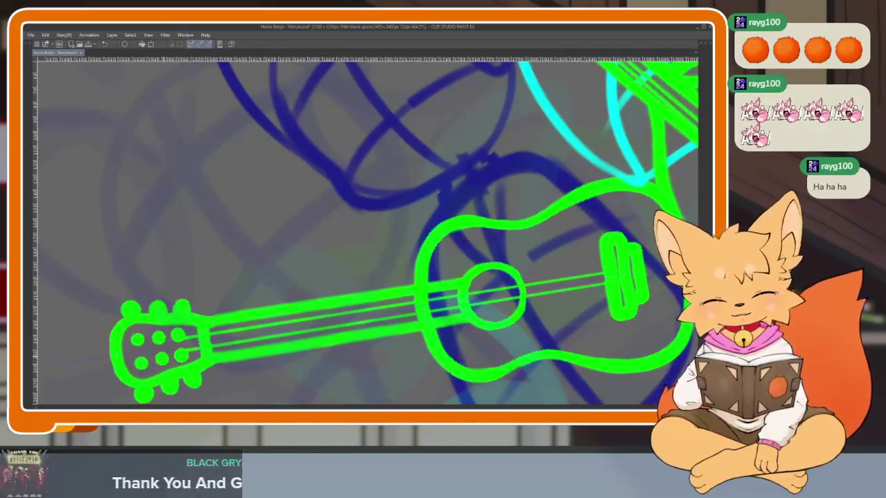
mouse_move(605, 293)
mouse_down()
mouse_move(212, 349)
mouse_move(609, 288)
mouse_up()
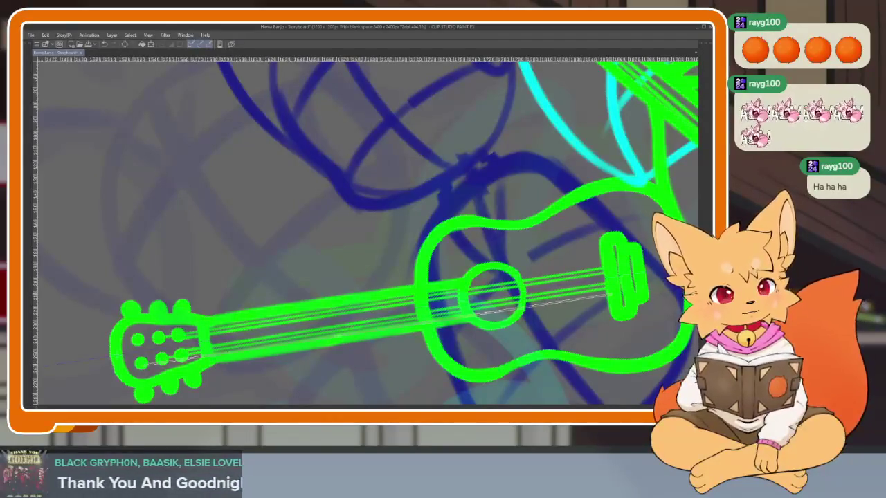
scroll(581, 302, down, 3)
scroll(607, 285, down, 1)
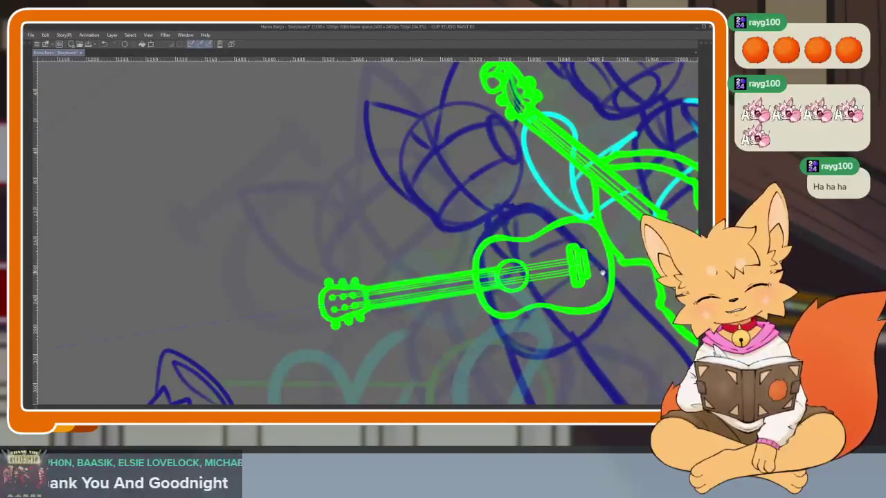
Rotate the view back to upright and zoom in on the strung guitar and the bass.
scroll(583, 266, up, 3)
drag(583, 267, 421, 302)
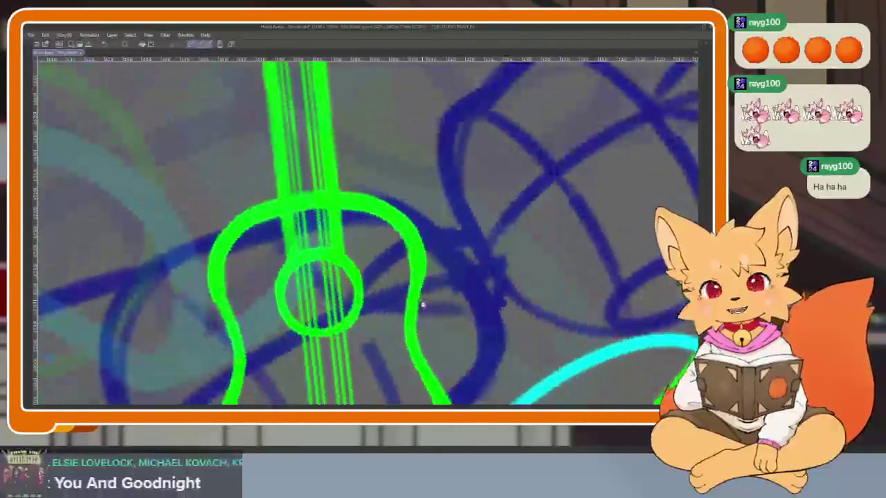
scroll(427, 297, down, 3)
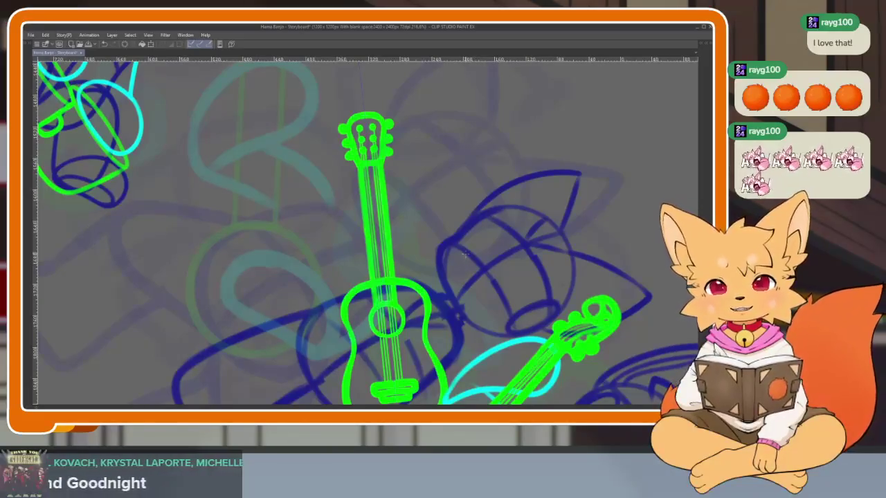
scroll(481, 308, down, 2)
key(Tab)
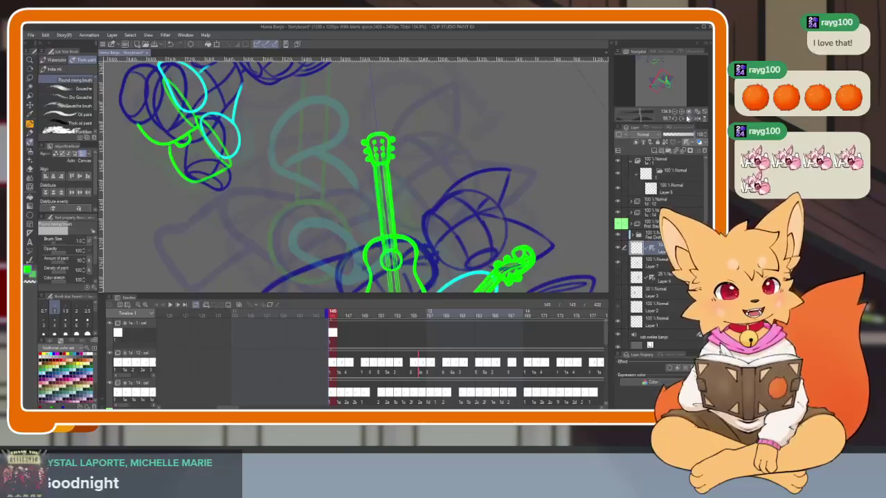
key(Tab)
scroll(635, 162, up, 3)
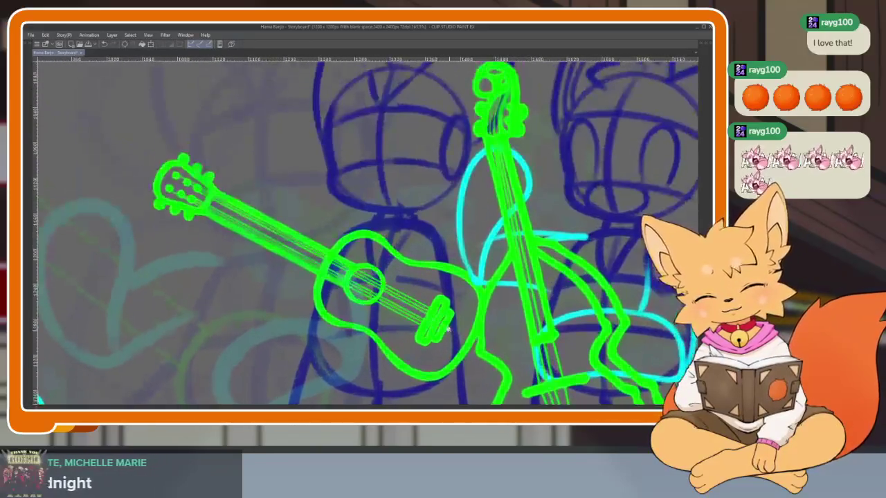
Pan and zoom across the guitar headstock, the guitar body and the upright bass.
drag(495, 308, 475, 292)
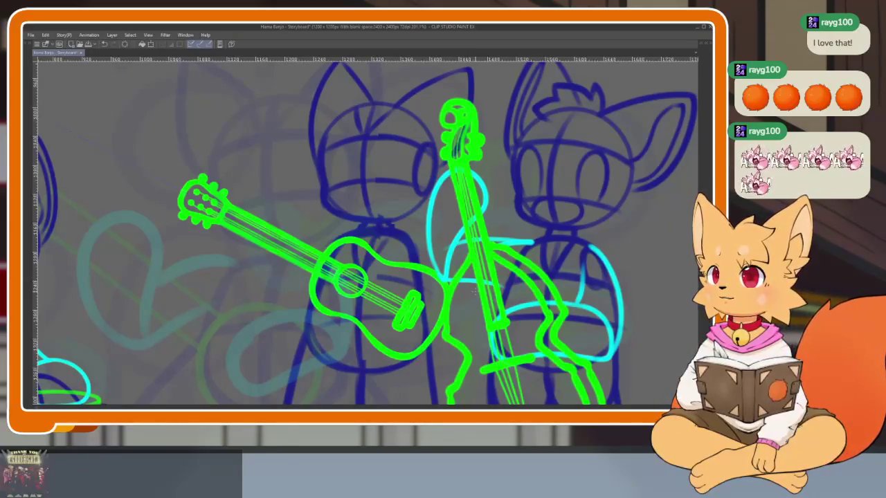
scroll(475, 291, up, 3)
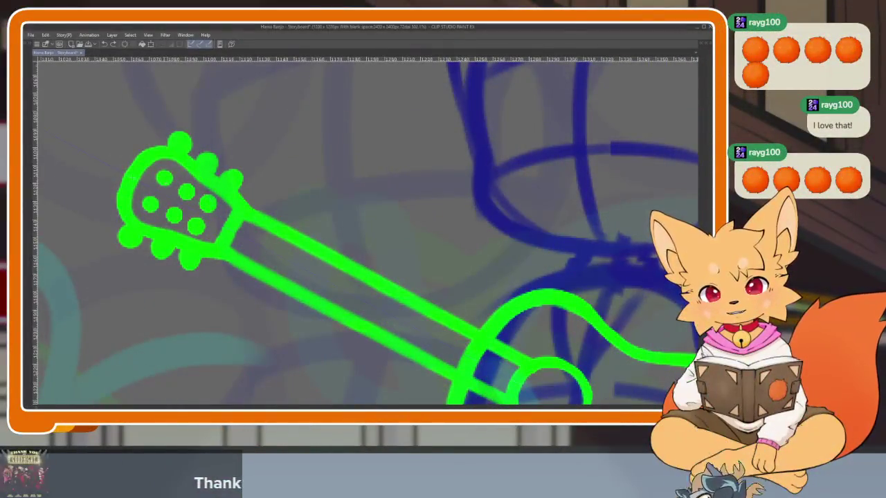
mouse_move(654, 397)
mouse_down()
mouse_move(456, 307)
mouse_move(439, 286)
mouse_up()
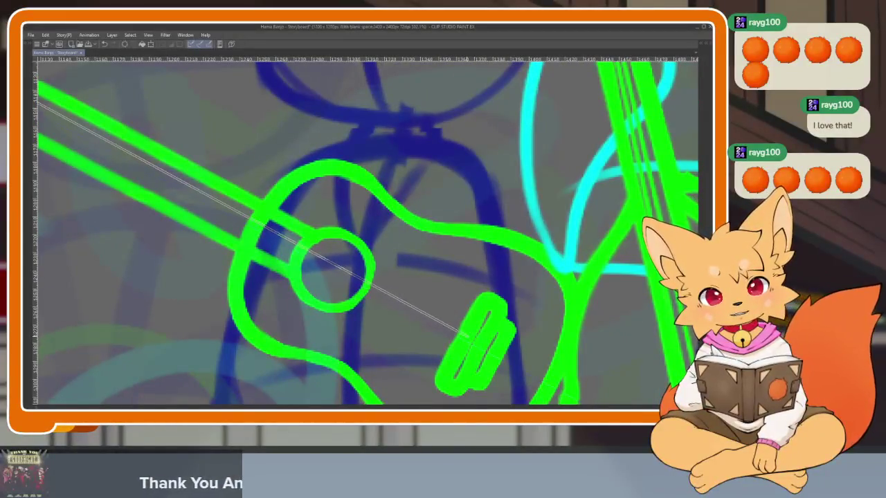
scroll(460, 333, down, 2)
scroll(457, 321, down, 2)
scroll(454, 314, up, 1)
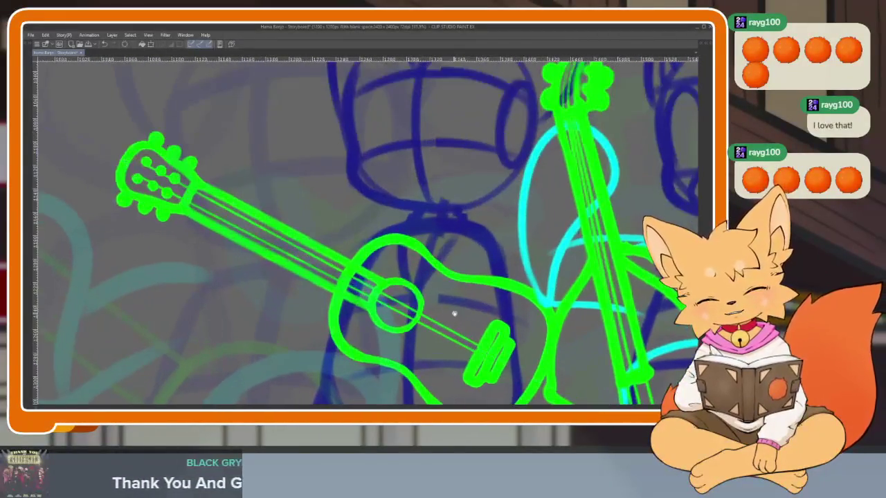
scroll(455, 313, up, 1)
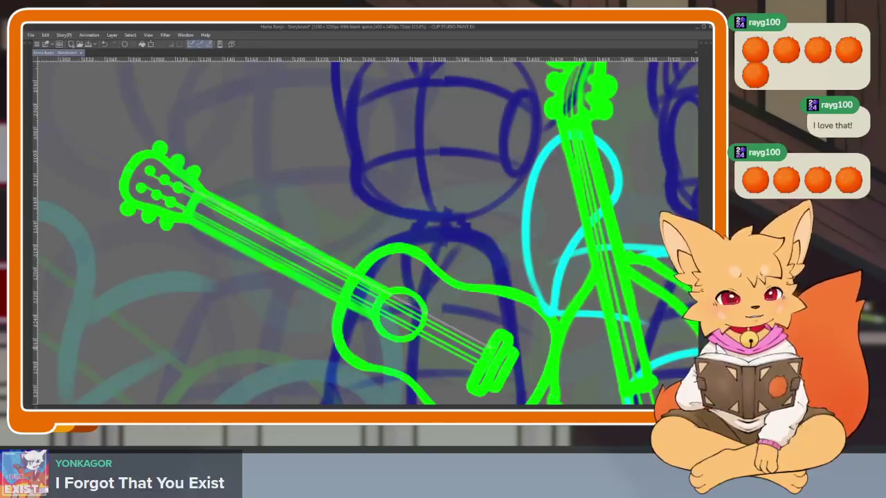
scroll(503, 323, down, 1)
scroll(504, 324, down, 2)
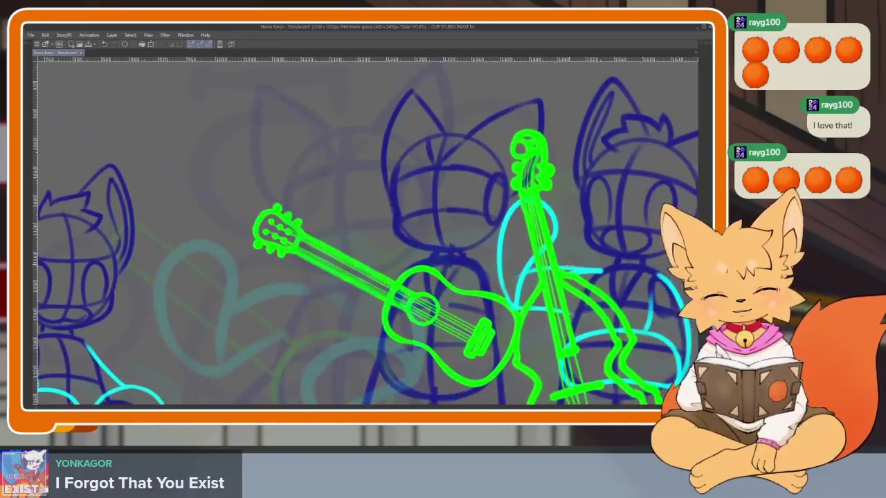
Zoom out and show the tool, layer and timeline panels again.
key(Tab)
key(Tab)
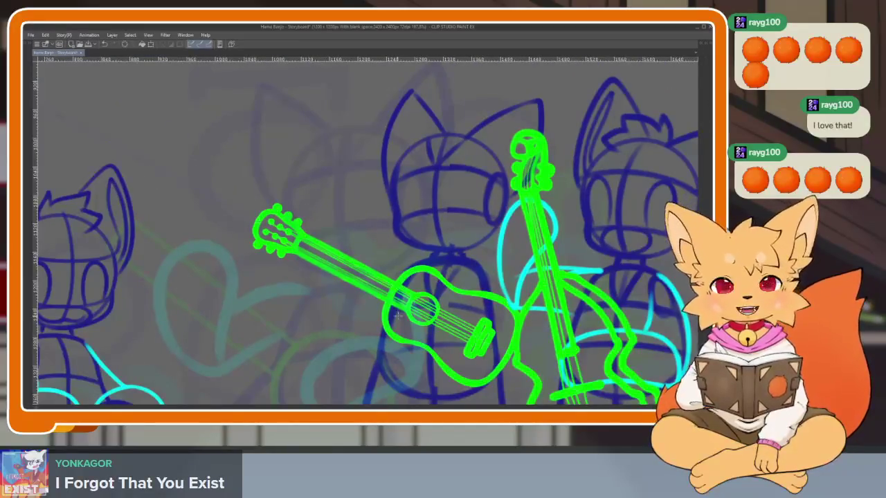
scroll(398, 315, up, 2)
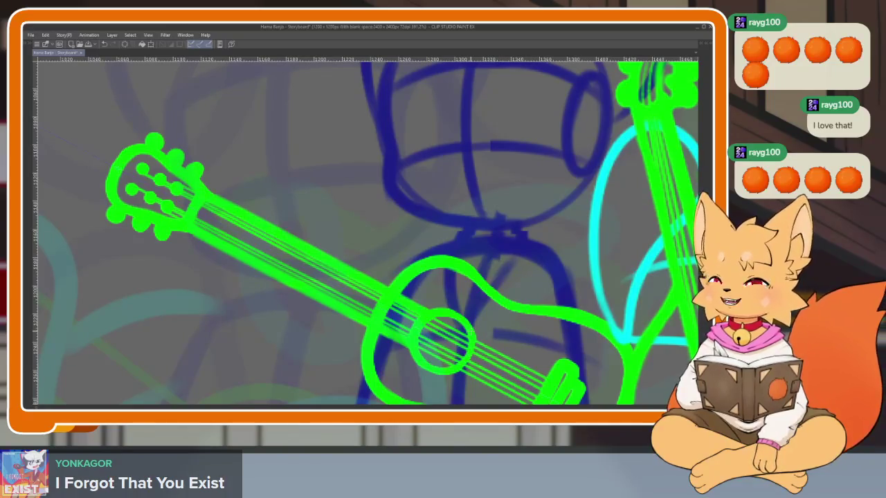
scroll(488, 296, down, 1)
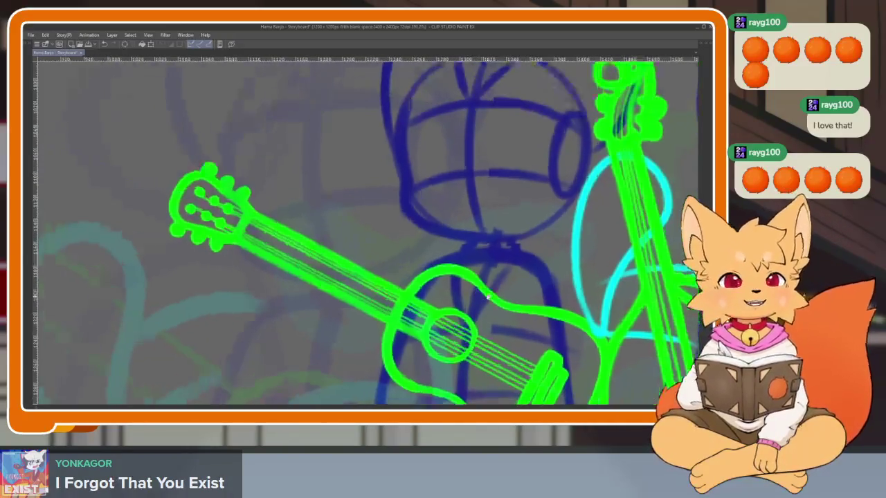
scroll(488, 296, down, 1)
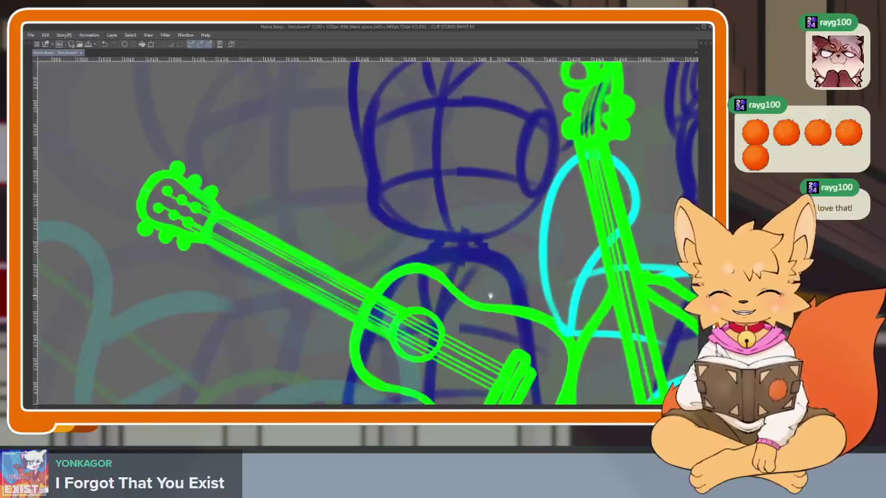
scroll(490, 296, down, 1)
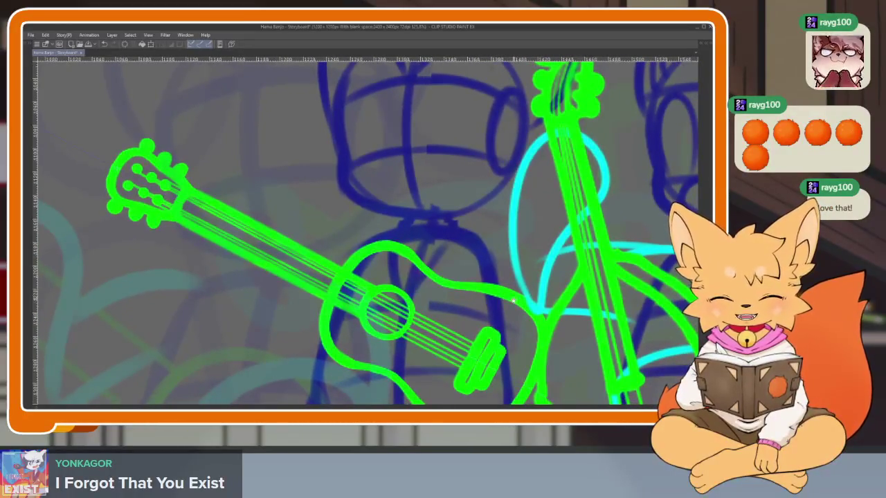
scroll(514, 300, down, 2)
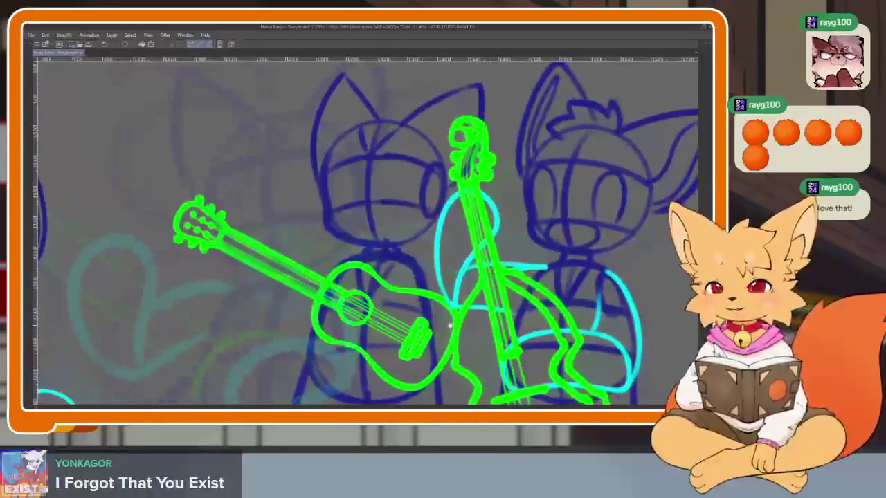
key(Tab)
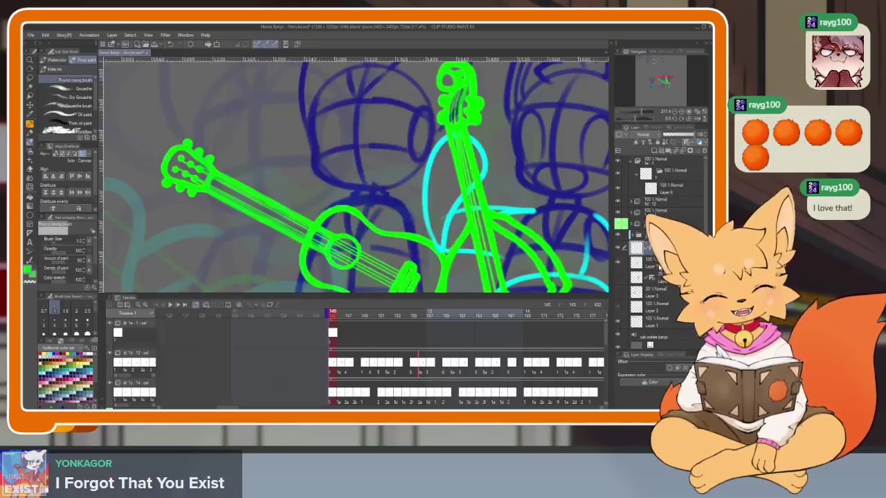
On the cyan arm roughs layer, play the animation, then sketch a cyan loop around the guitar neck.
click(635, 261)
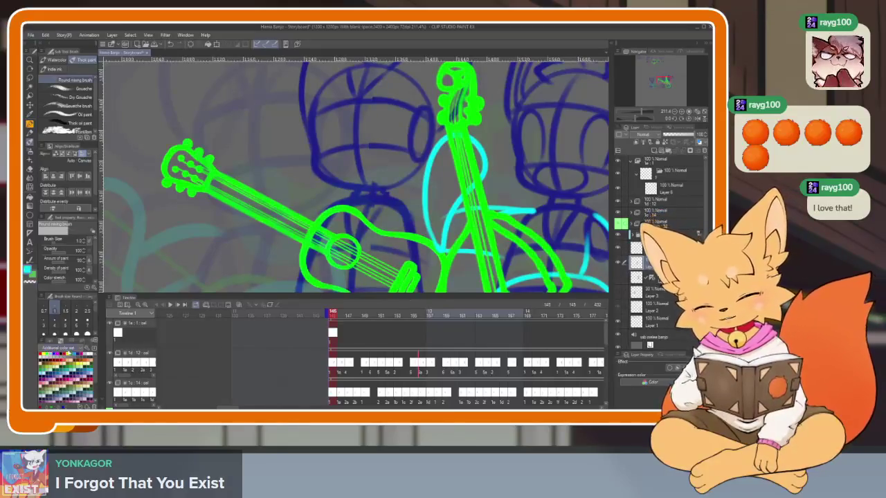
key(Tab)
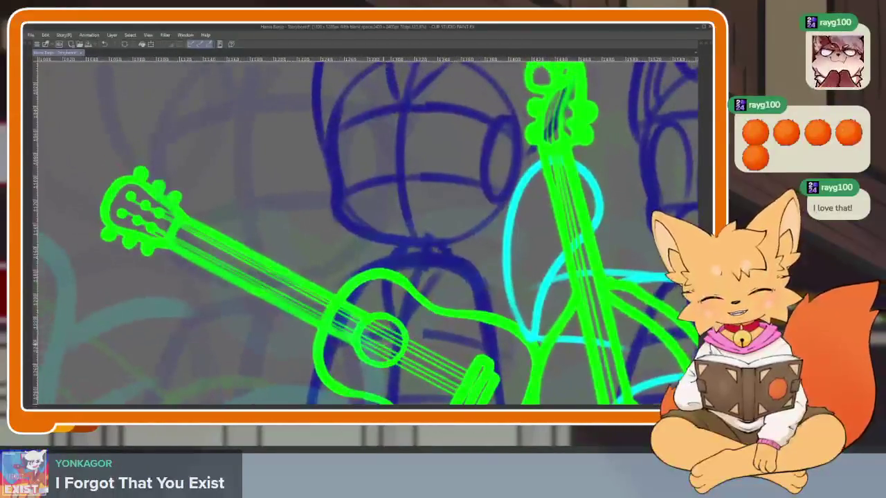
key(Tab)
key(Tab)
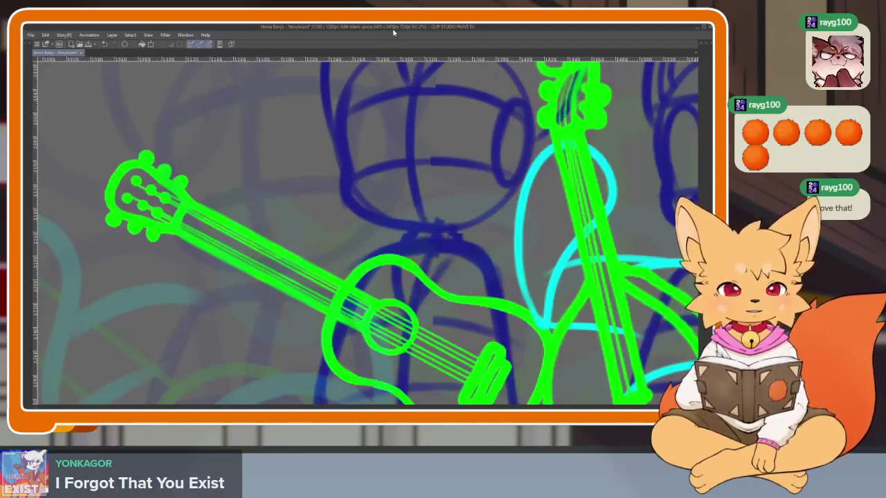
key(Tab)
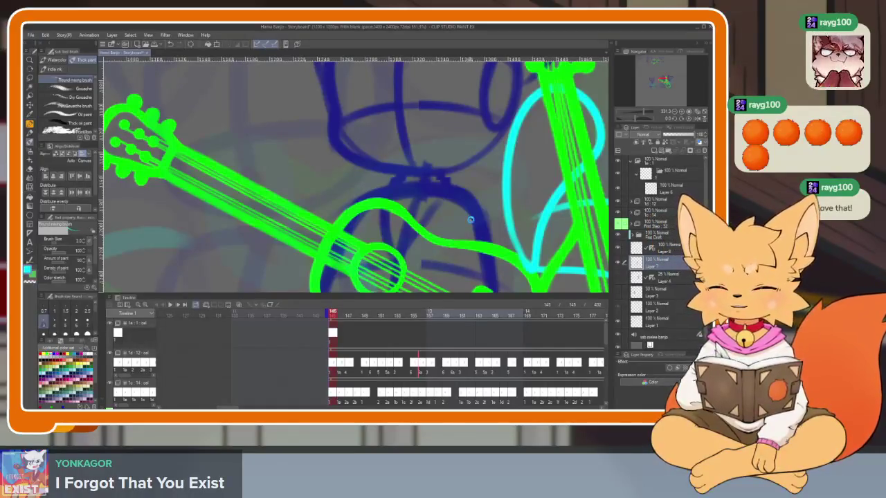
key(space)
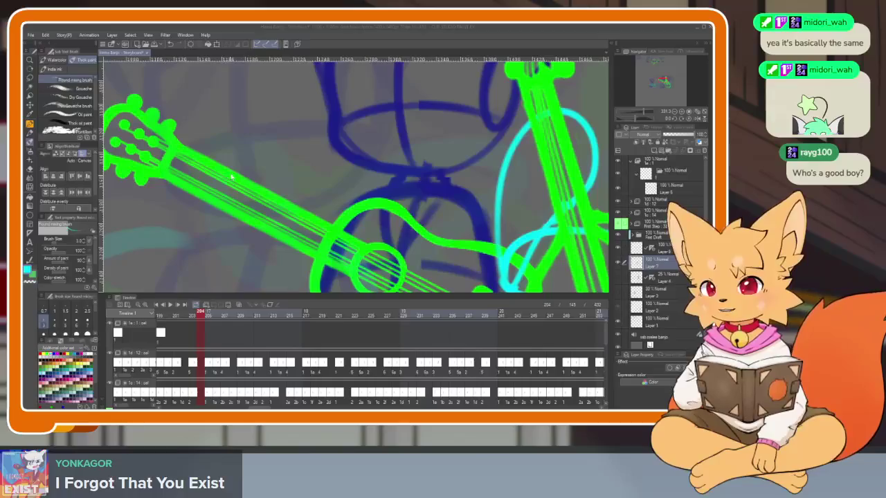
drag(207, 201, 222, 262)
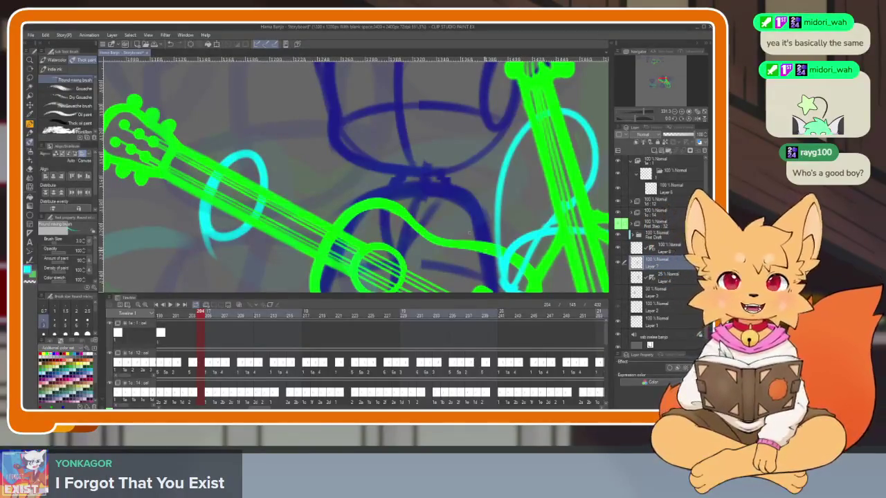
Hide all panels with Tab and zoom in and out around the guitars.
key(Tab)
scroll(477, 272, down, 3)
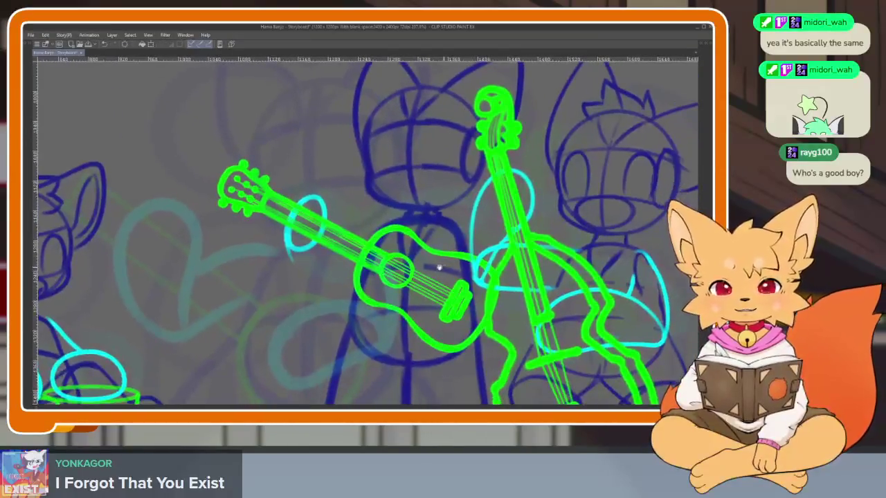
scroll(443, 277, up, 3)
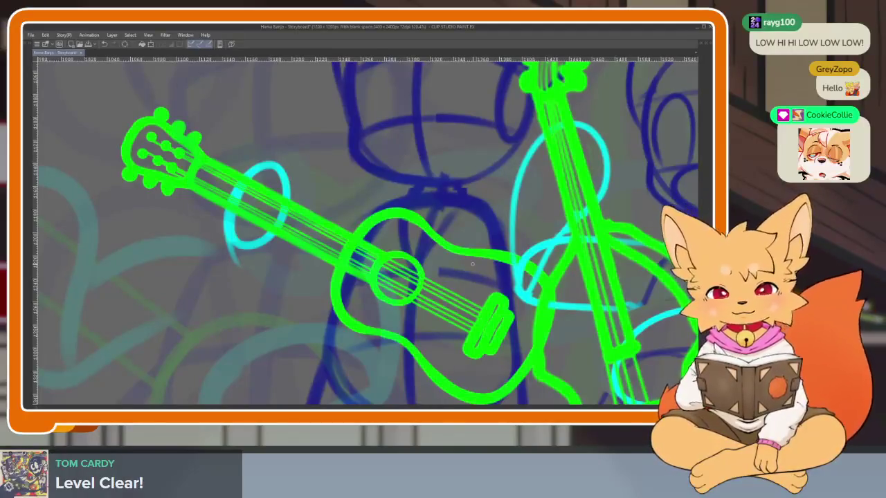
Undo the headstock loop, draw a new cyan loop over the guitar neck and add a short stroke below it.
key(ctrl+z)
scroll(383, 285, up, 2)
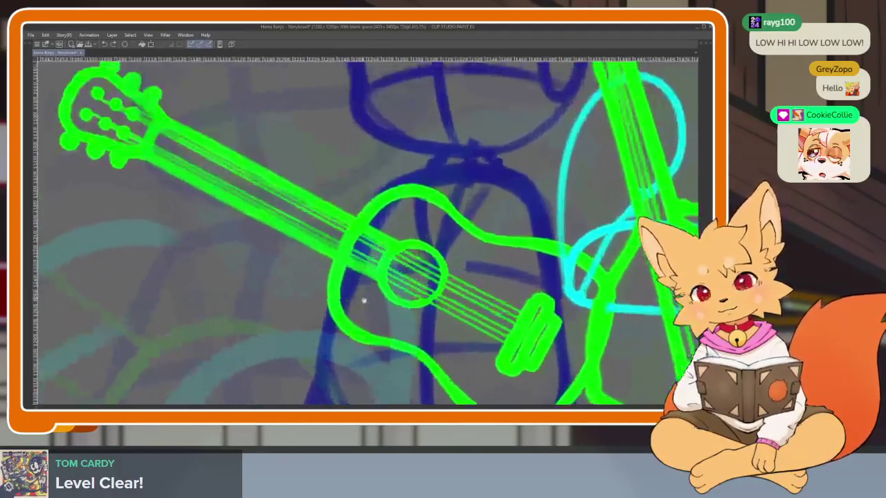
scroll(383, 285, down, 4)
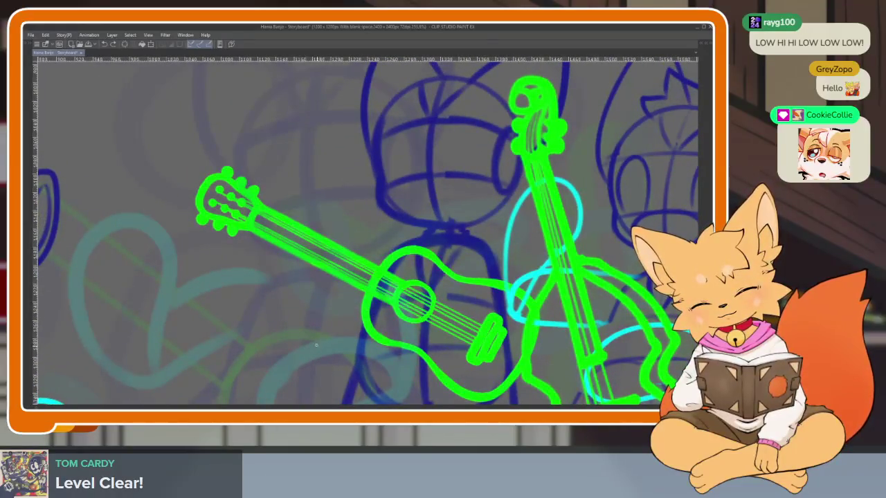
mouse_move(317, 345)
mouse_down()
mouse_move(344, 272)
mouse_move(308, 343)
mouse_up()
mouse_move(363, 322)
mouse_down()
mouse_move(345, 352)
mouse_move(408, 244)
mouse_up()
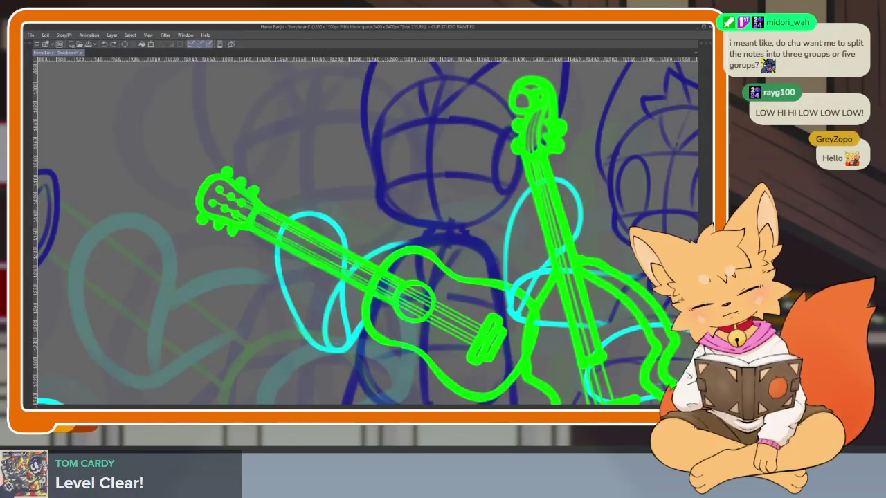
Replace the short stroke with a cyan arm stroke rising from the loop's bottom.
key(ctrl+z)
mouse_move(346, 347)
mouse_down()
mouse_move(312, 336)
mouse_move(370, 250)
mouse_move(410, 241)
mouse_up()
scroll(450, 325, down, 5)
scroll(450, 325, up, 2)
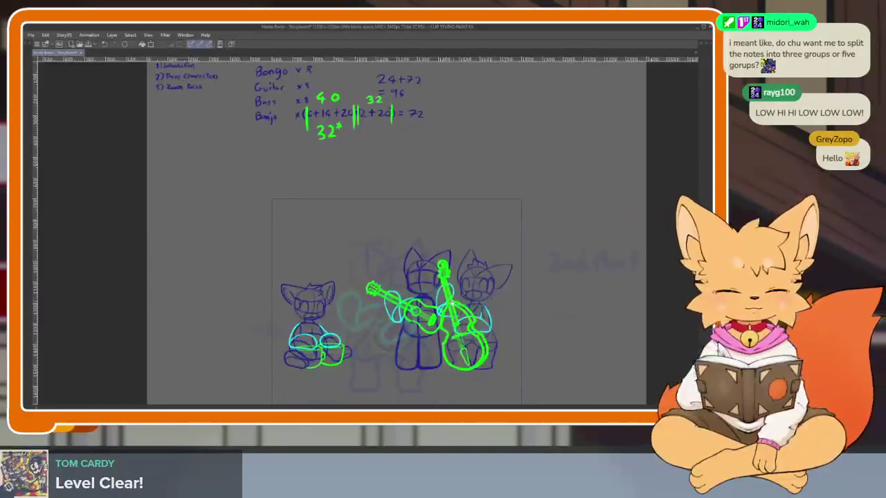
scroll(453, 332, up, 2)
scroll(453, 332, up, 1)
scroll(452, 332, up, 2)
scroll(452, 331, down, 1)
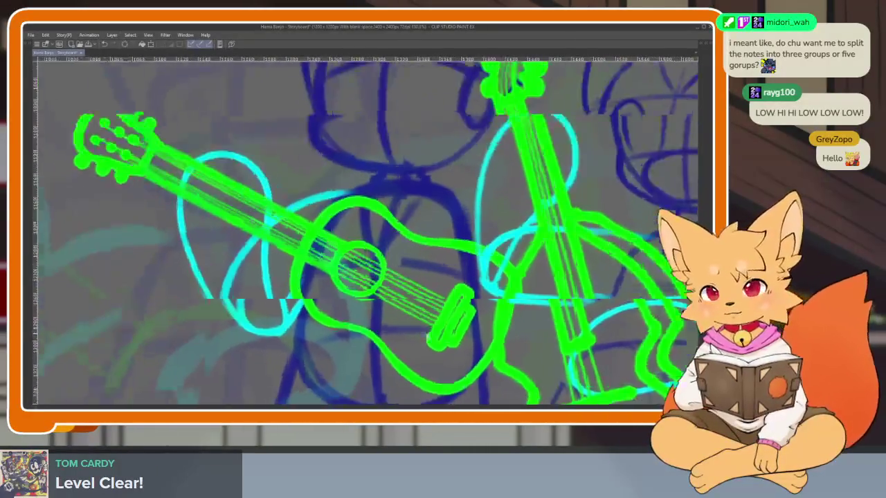
scroll(452, 332, up, 1)
scroll(447, 315, down, 1)
scroll(446, 315, down, 1)
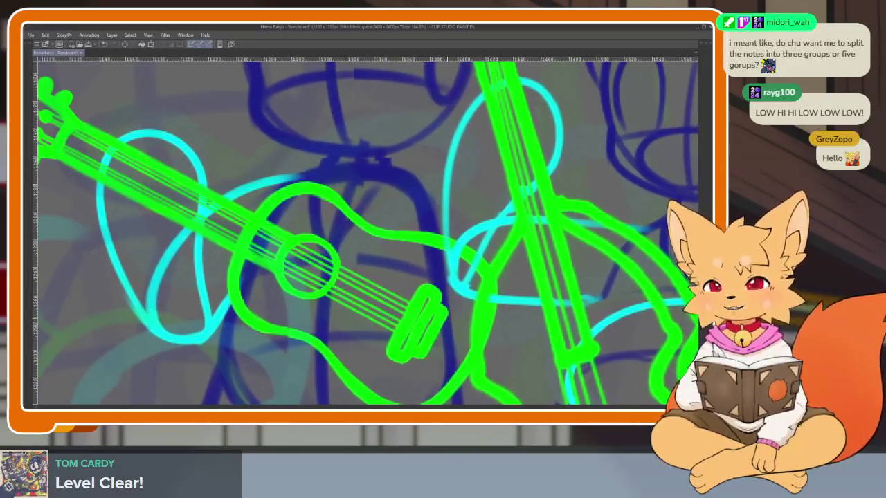
scroll(446, 316, down, 1)
scroll(467, 295, down, 1)
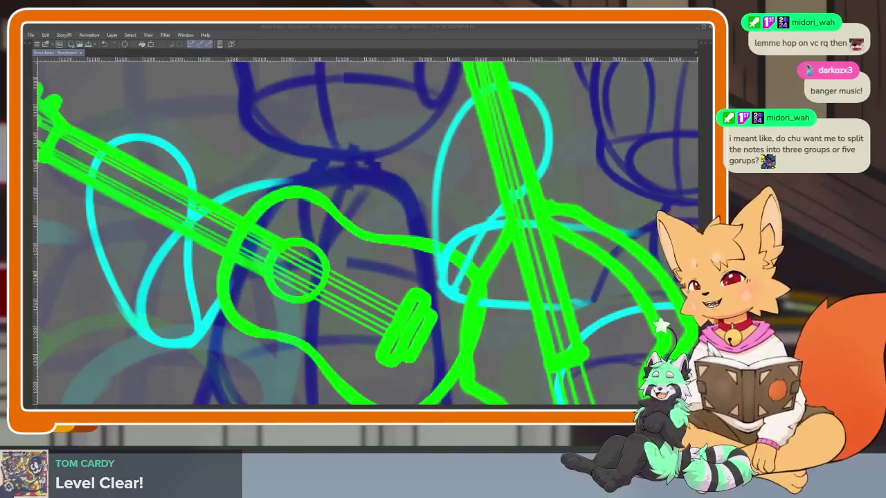
Focus the drawing window, zoom out to the full frame and nudge the view of the characters.
click(402, 27)
scroll(527, 279, down, 5)
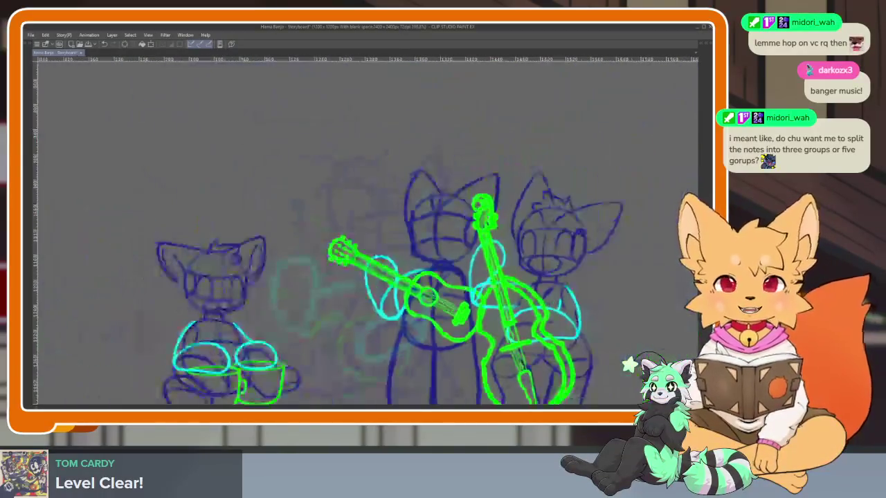
drag(527, 279, 512, 263)
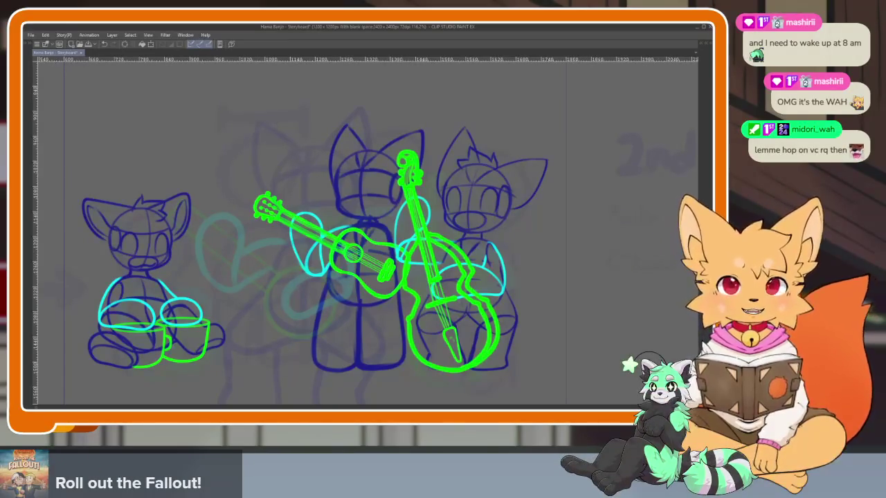
Show the panels, scroll the timeline to the end and set the playhead to frame 421.
key(Tab)
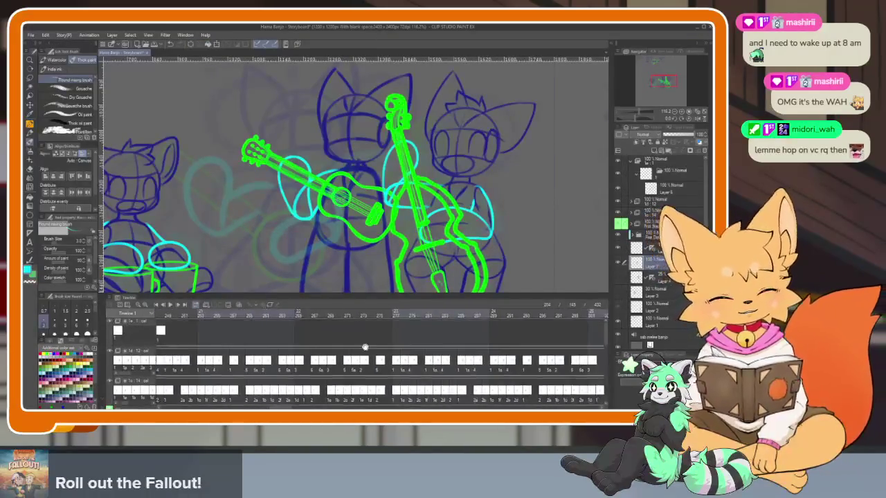
scroll(485, 339, right, 10)
scroll(573, 342, right, 5)
scroll(484, 339, right, 5)
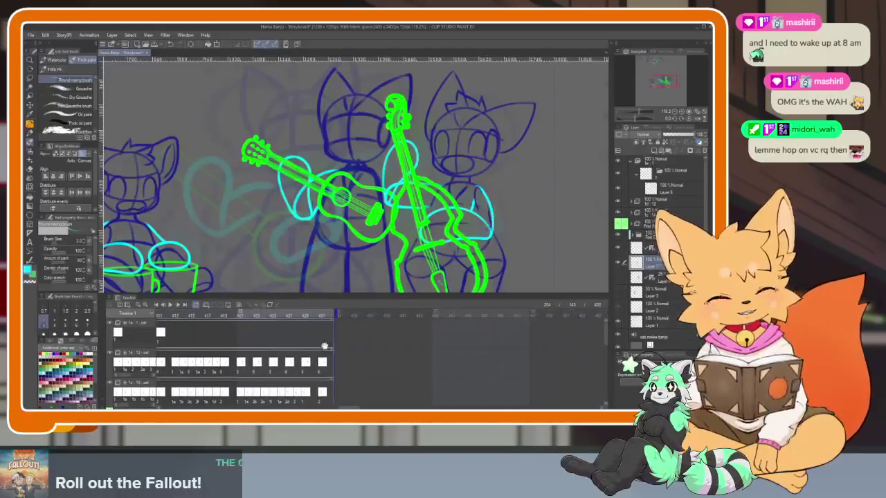
scroll(399, 326, right, 3)
drag(368, 315, 453, 306)
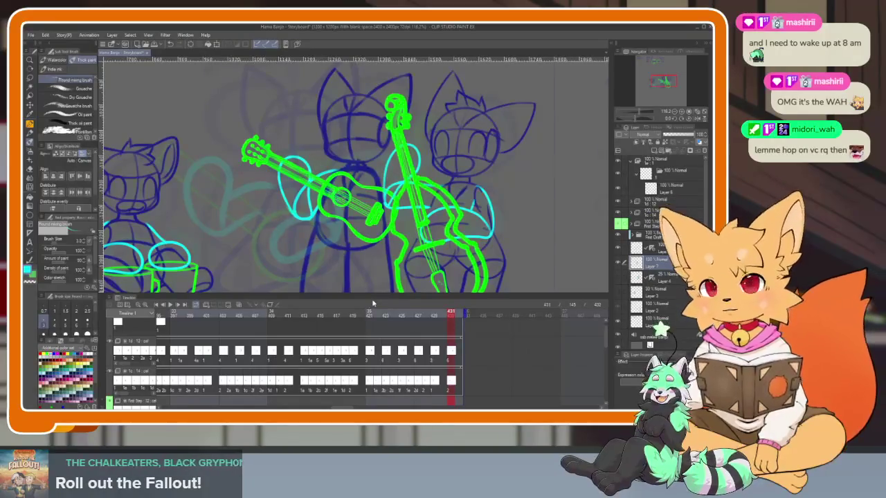
drag(374, 315, 370, 314)
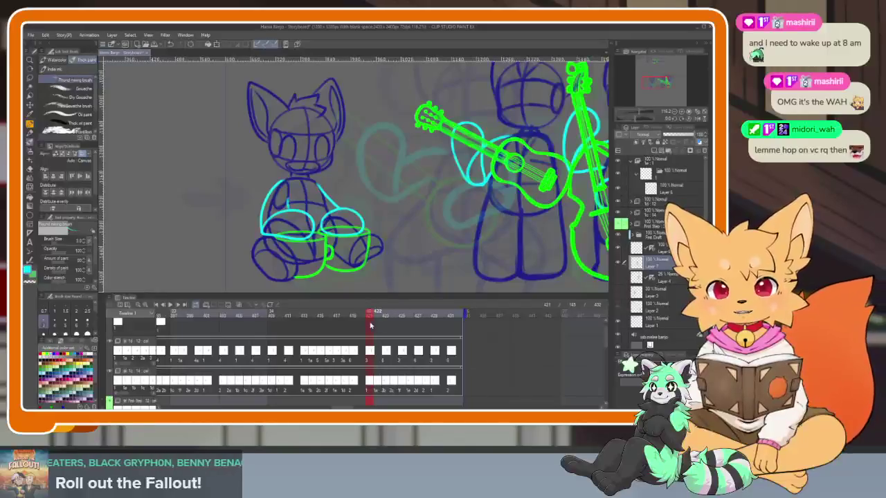
Scrub the playhead back and forth across frames 421–429.
click(412, 310)
click(435, 310)
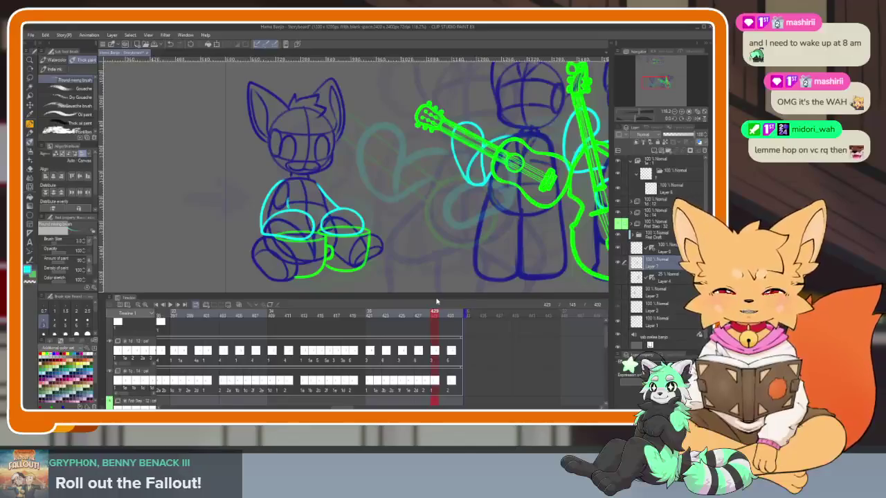
click(375, 313)
drag(376, 313, 435, 310)
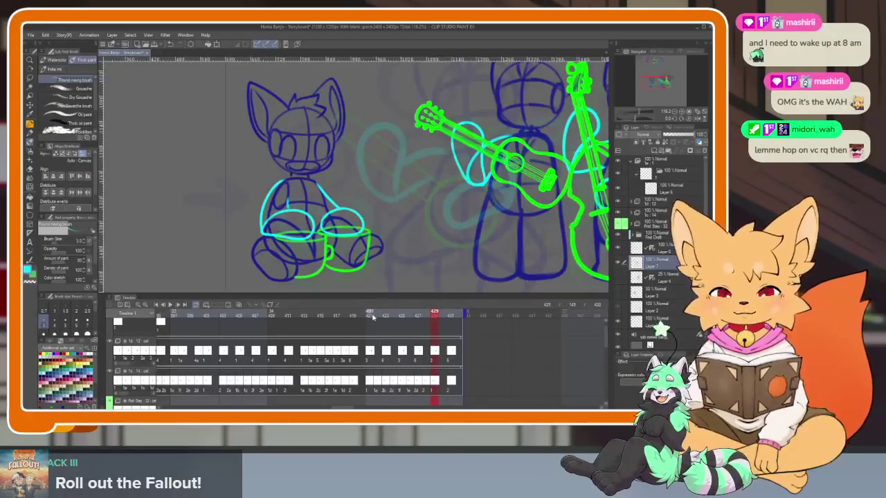
click(387, 313)
drag(390, 313, 426, 309)
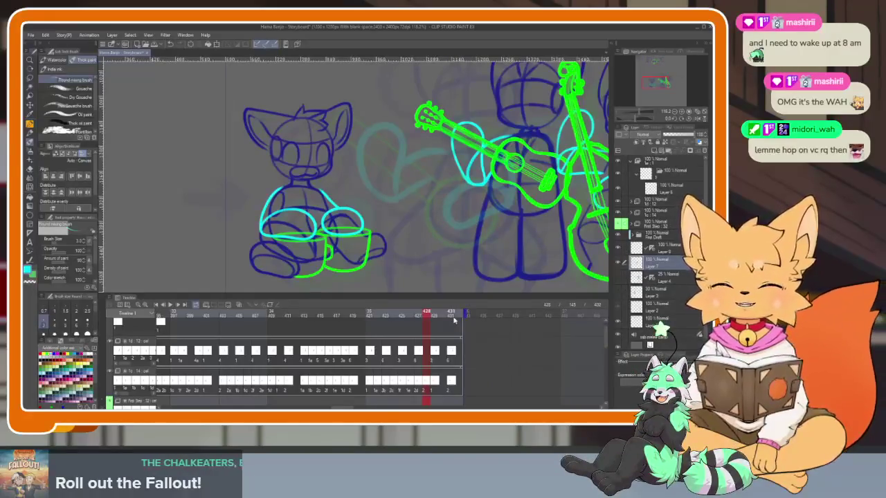
drag(368, 317, 426, 315)
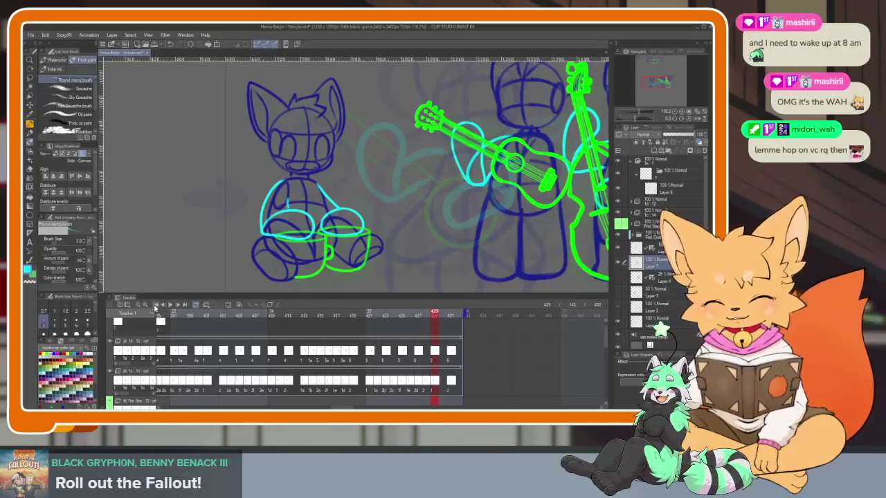
Review frames 420–433 once more, then return to frame 145.
drag(392, 313, 443, 312)
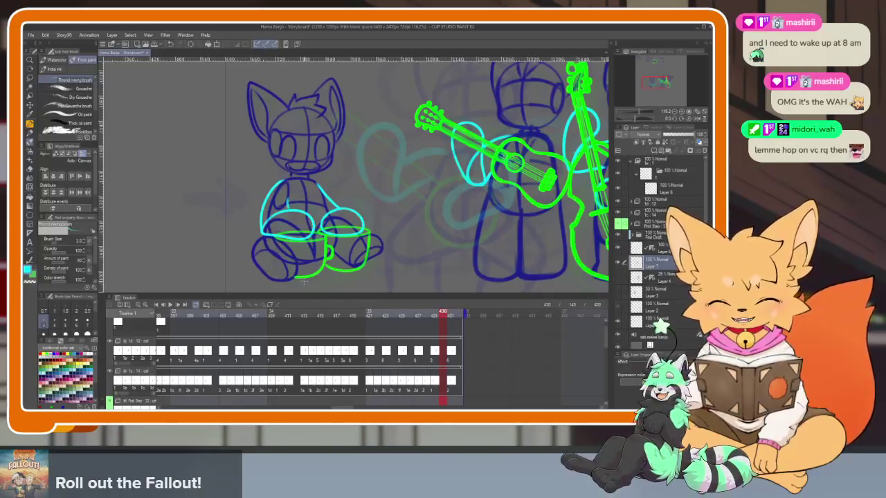
mouse_move(368, 315)
mouse_down()
mouse_move(451, 315)
mouse_move(279, 313)
mouse_move(461, 312)
mouse_up()
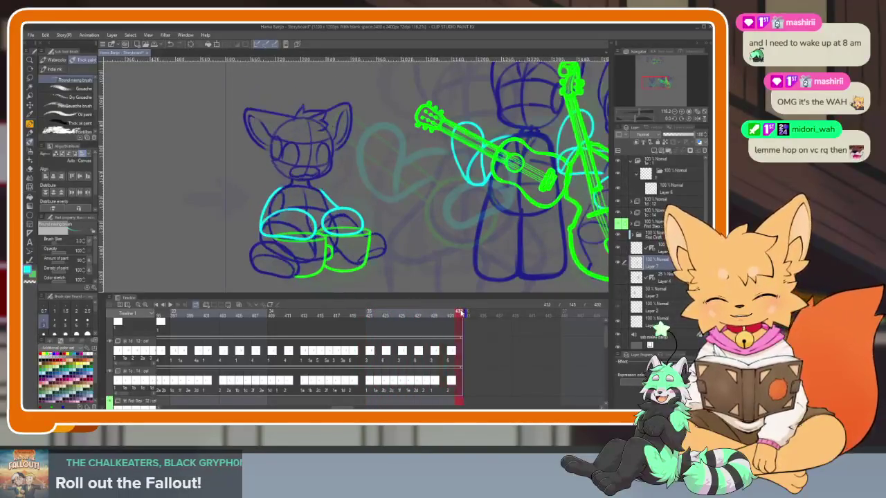
click(370, 312)
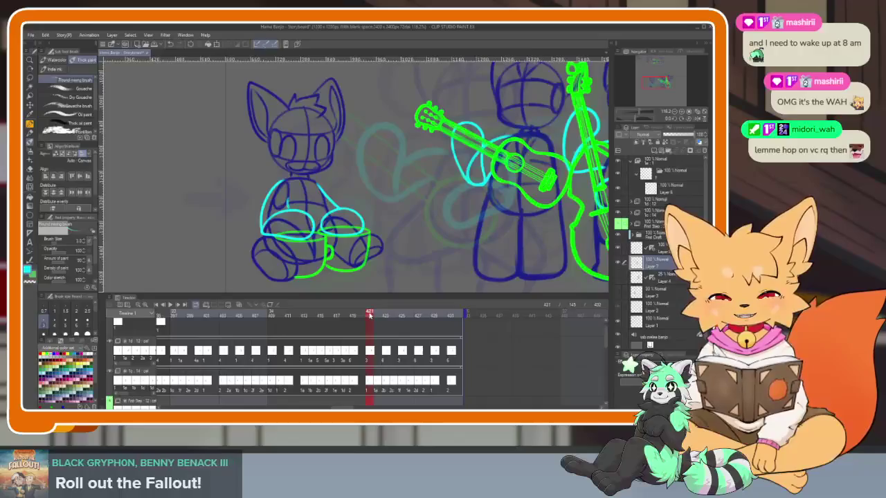
drag(369, 315, 454, 315)
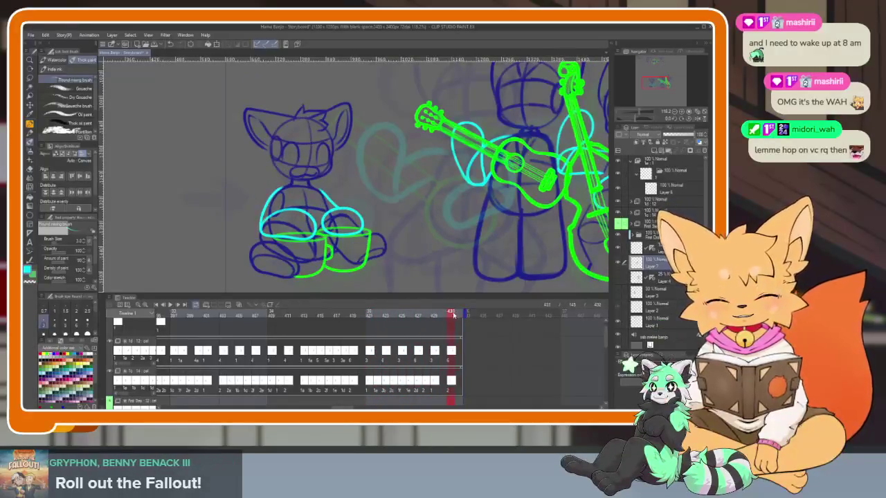
click(159, 305)
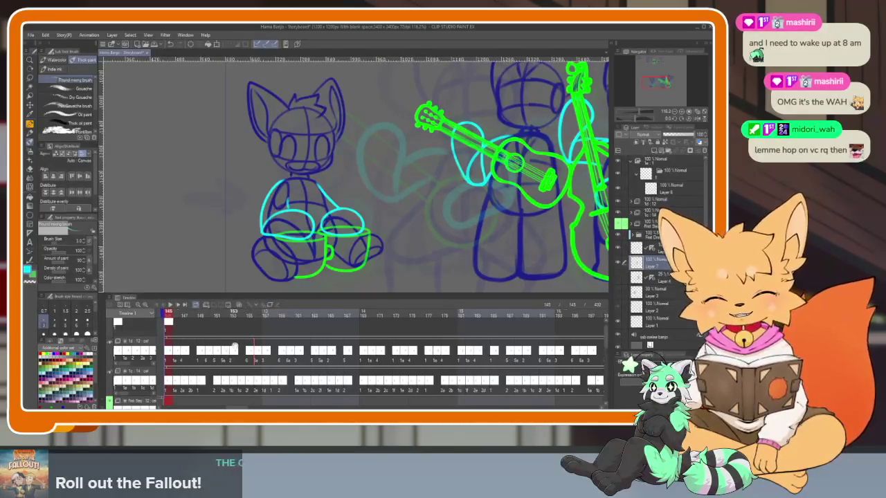
Start playback at frame 145 and let it run to about frame 193.
scroll(311, 353, left, 5)
scroll(311, 353, right, 3)
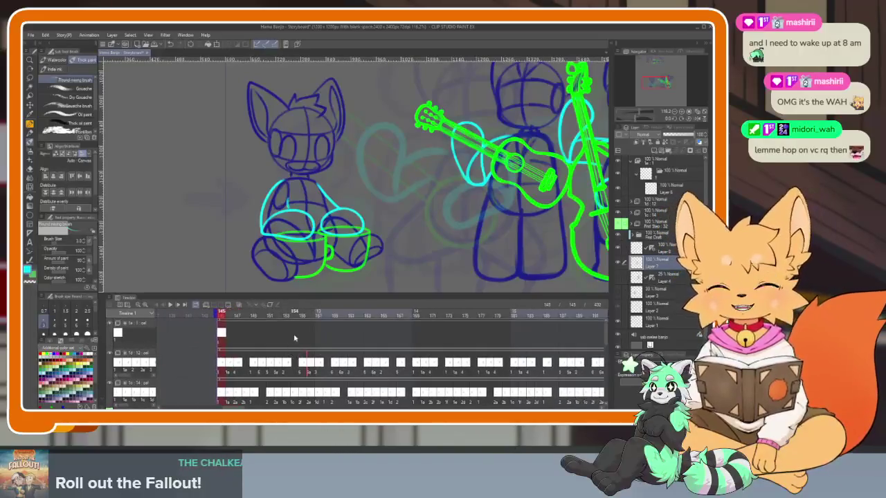
click(222, 318)
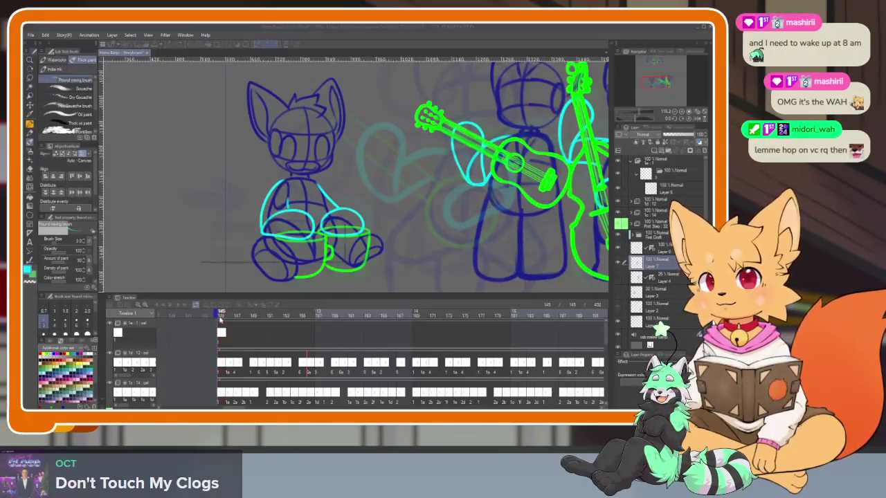
key(space)
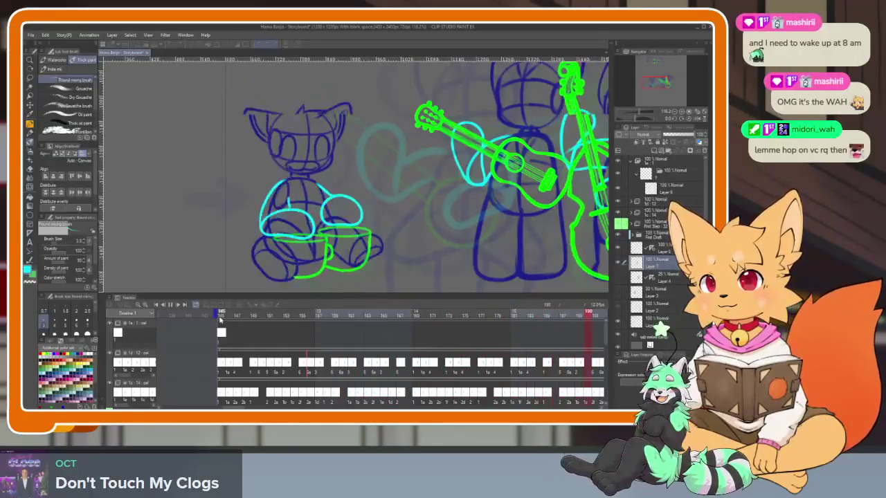
Stop playback at frame 214, with the cyan arms beside the green mug.
key(space)
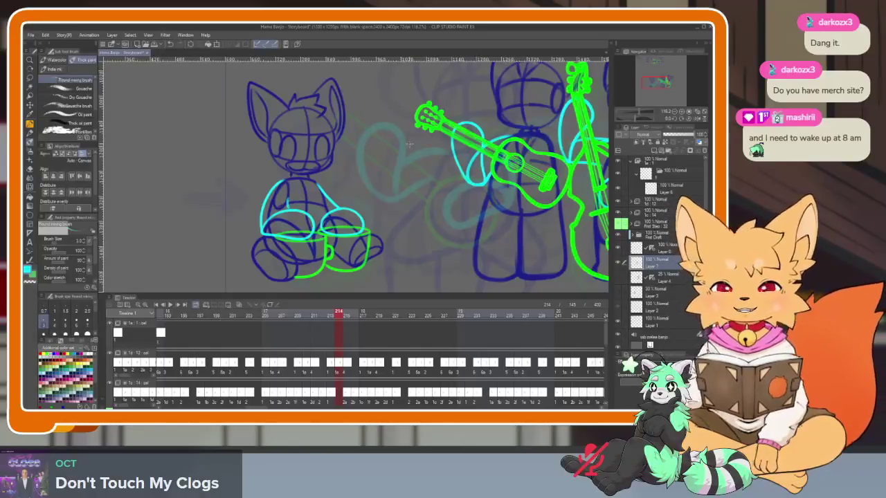
Hide the panels, zoom onto the guitar and sketch two cyan arm strokes across its body.
key(Tab)
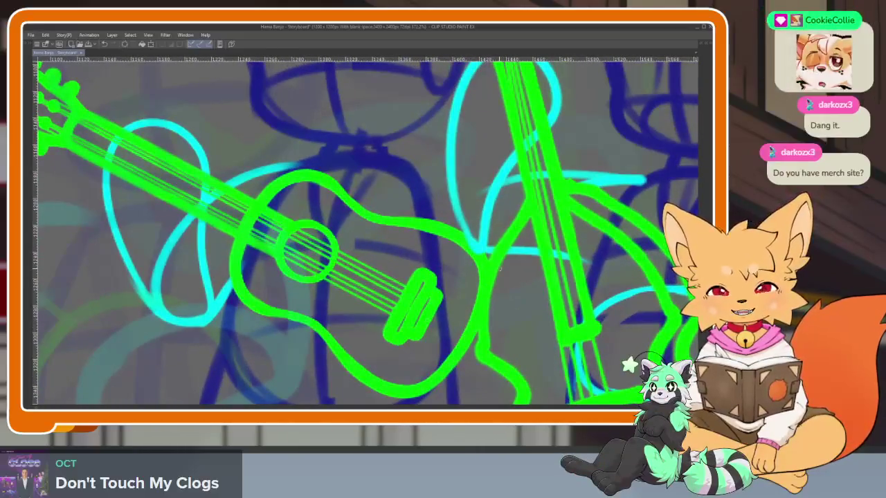
key(Tab)
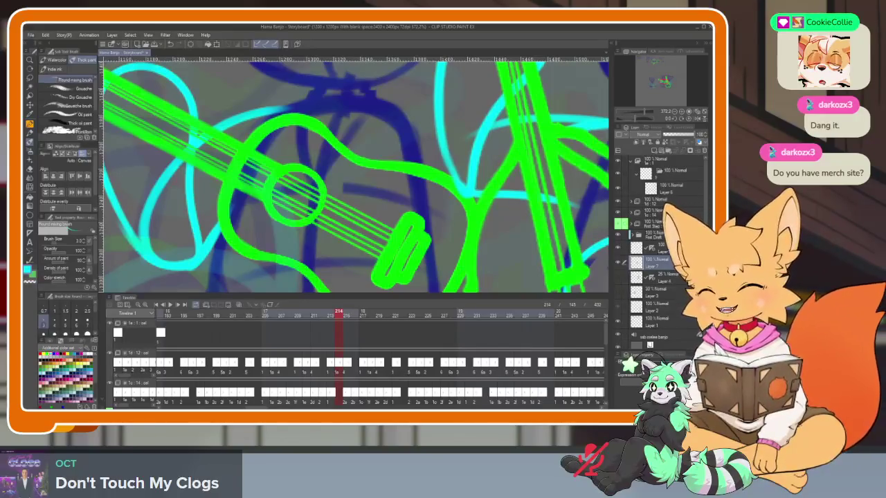
key(Tab)
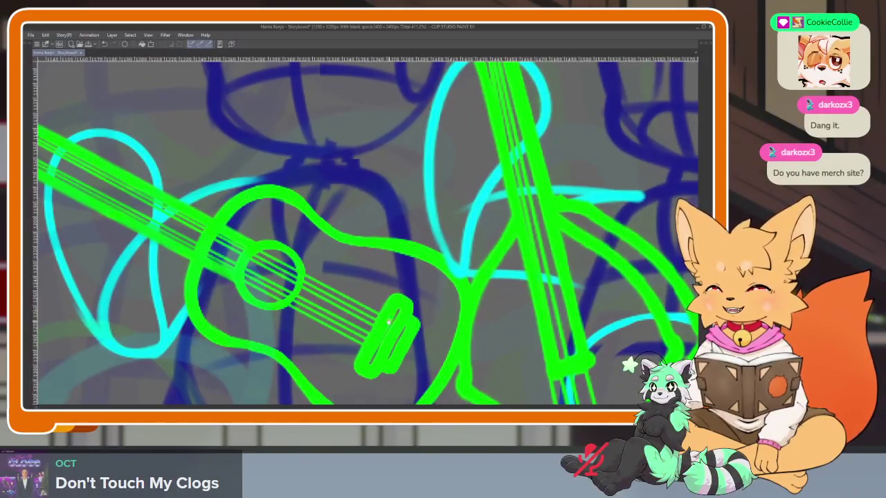
drag(388, 322, 384, 339)
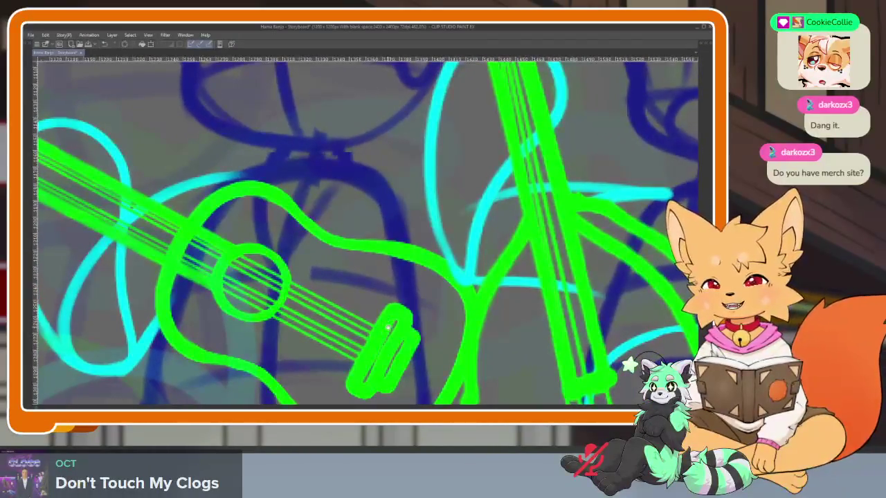
key(Tab)
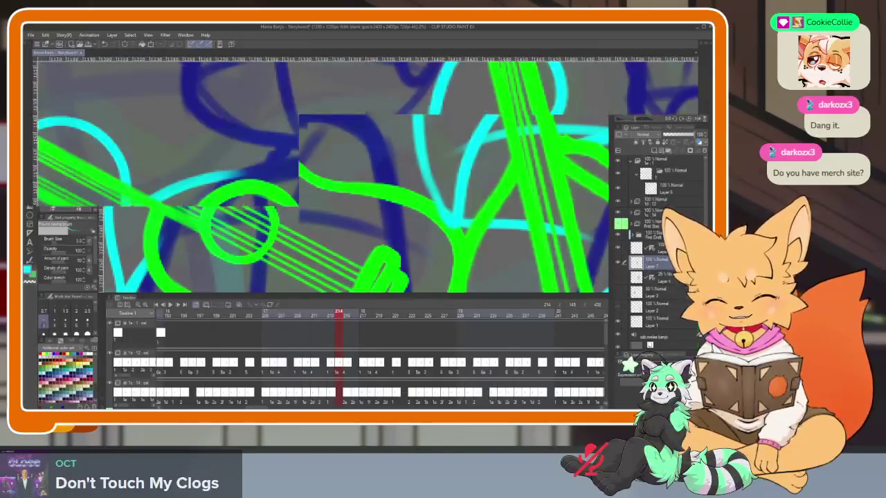
key(Tab)
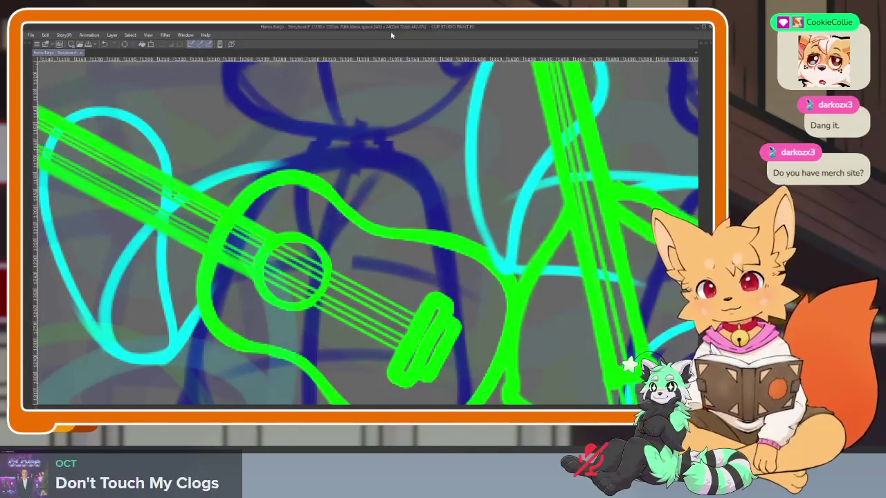
scroll(410, 295, down, 1)
scroll(410, 295, up, 1)
scroll(416, 297, down, 2)
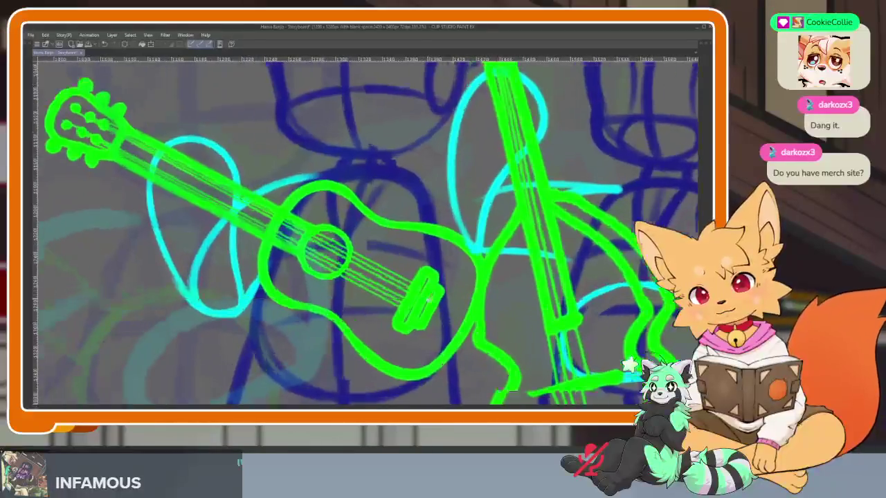
scroll(427, 297, down, 1)
scroll(415, 311, up, 1)
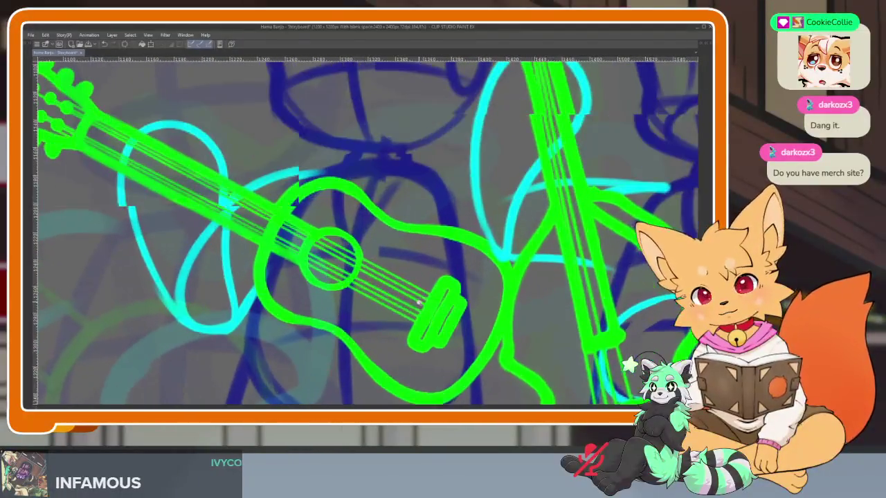
scroll(400, 327, up, 1)
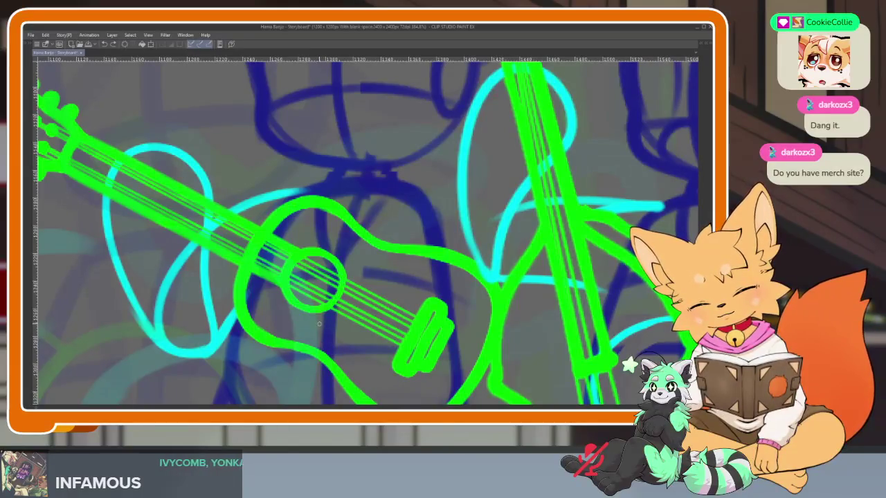
mouse_move(303, 328)
mouse_down()
mouse_move(341, 352)
mouse_move(476, 291)
mouse_up()
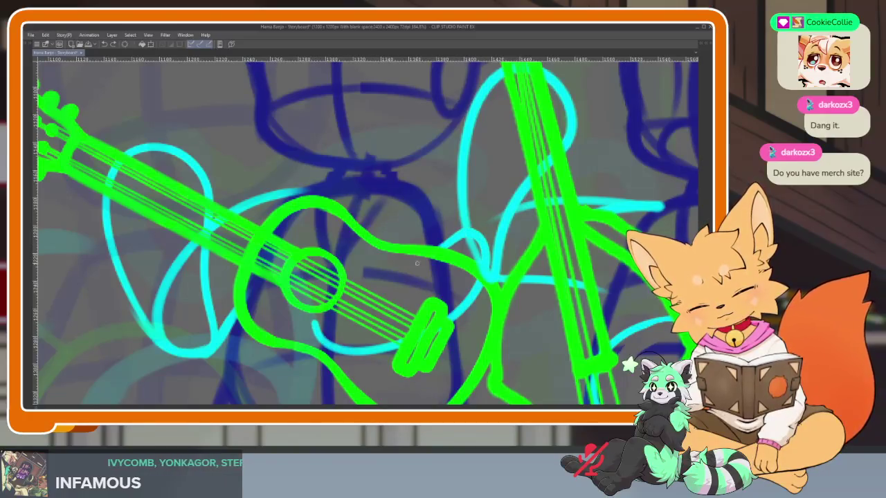
drag(417, 263, 336, 284)
Add a short cyan stroke to the arm rough by the guitar.
scroll(461, 225, down, 5)
scroll(462, 225, up, 3)
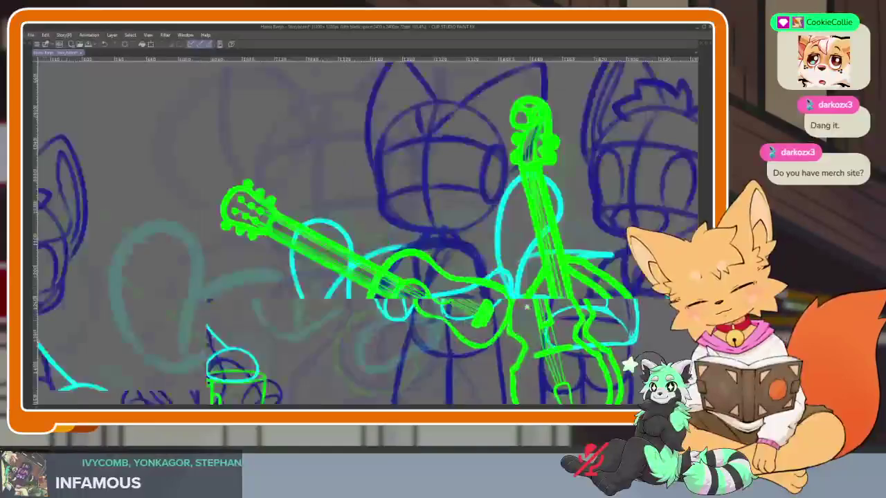
scroll(461, 225, up, 3)
drag(421, 205, 490, 248)
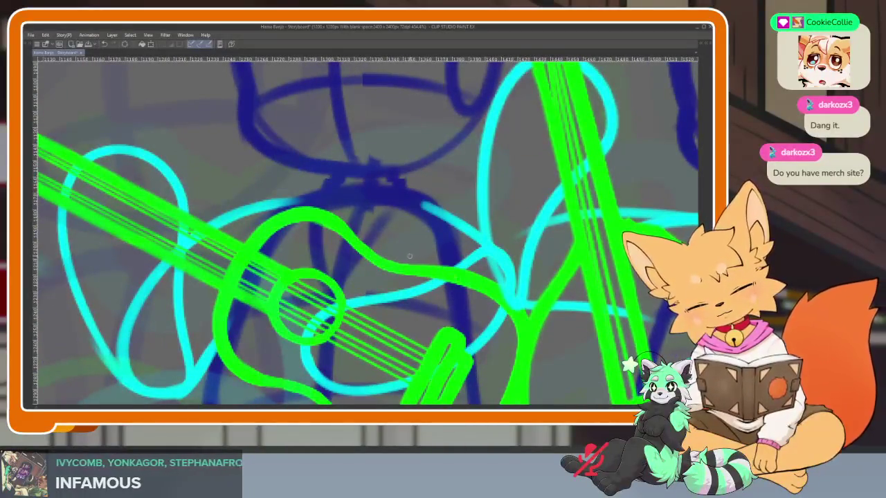
scroll(415, 270, down, 5)
scroll(532, 312, up, 4)
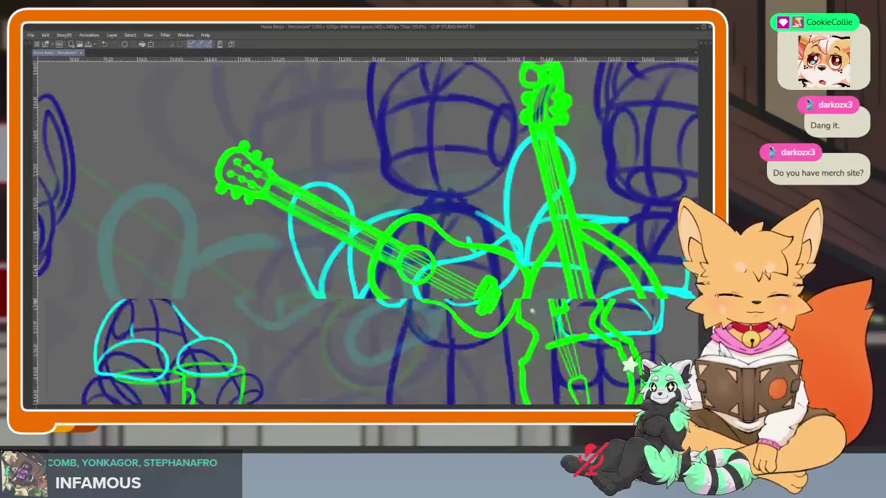
scroll(532, 311, up, 2)
scroll(510, 312, up, 2)
scroll(510, 316, up, 1)
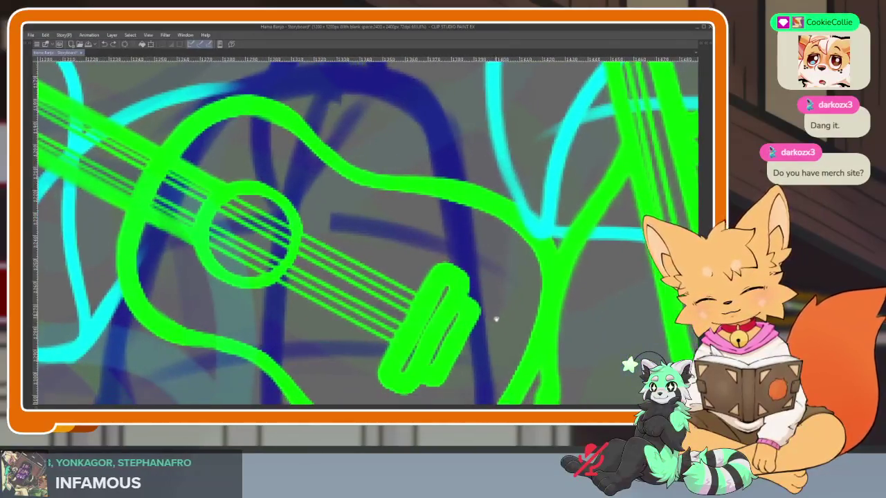
scroll(495, 319, down, 3)
scroll(481, 320, up, 2)
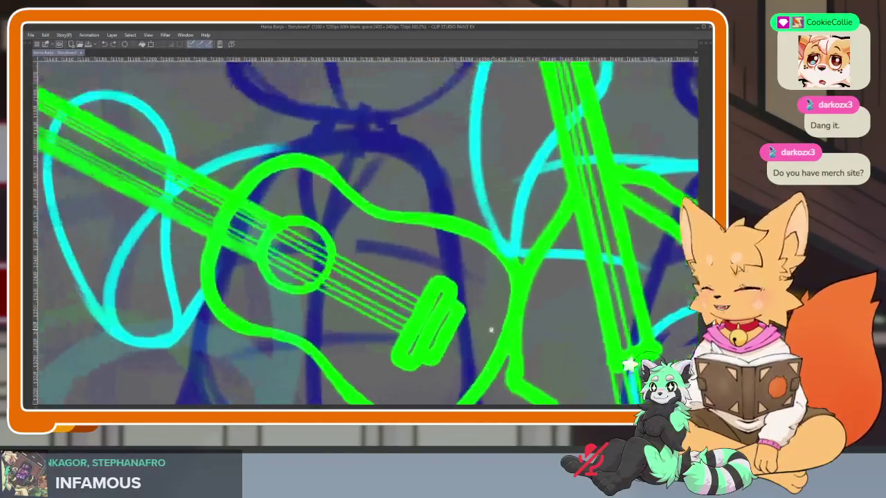
scroll(491, 331, down, 2)
scroll(491, 331, up, 2)
scroll(492, 332, down, 2)
scroll(494, 332, up, 1)
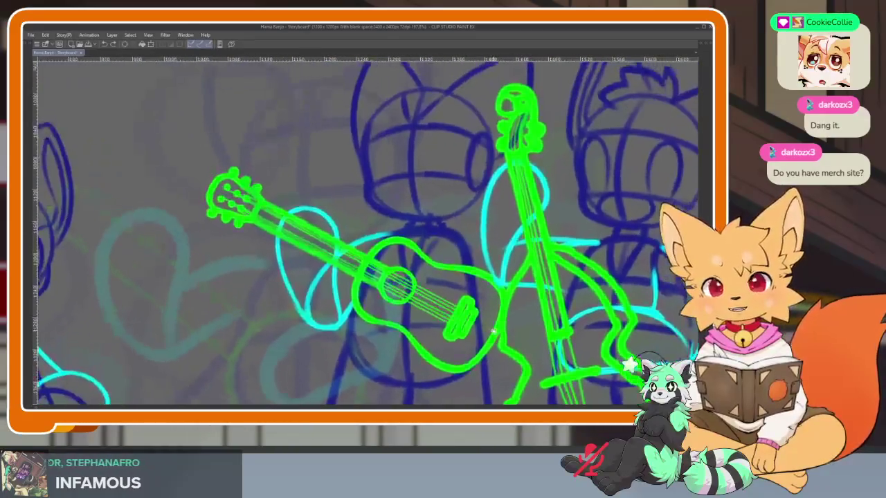
Draw a cyan arm curving under the guitar body, then retrace a curve beside it thicker.
key(Tab)
key(Tab)
scroll(321, 313, up, 3)
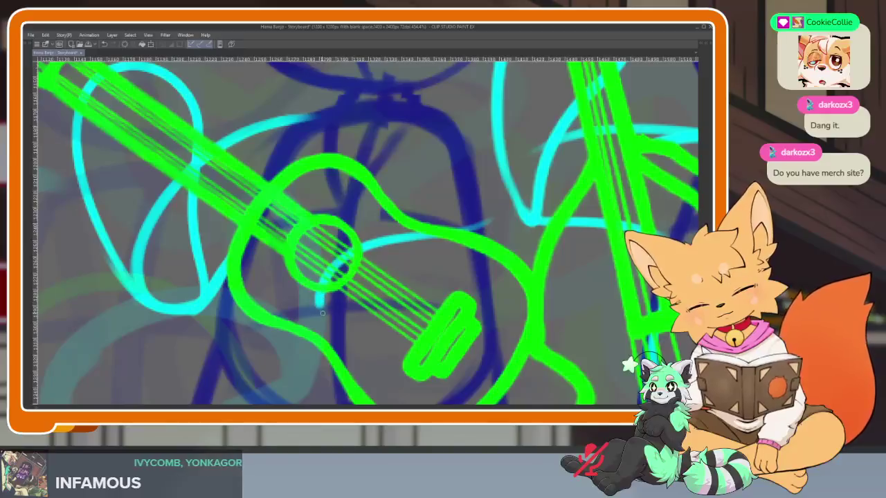
drag(322, 313, 490, 221)
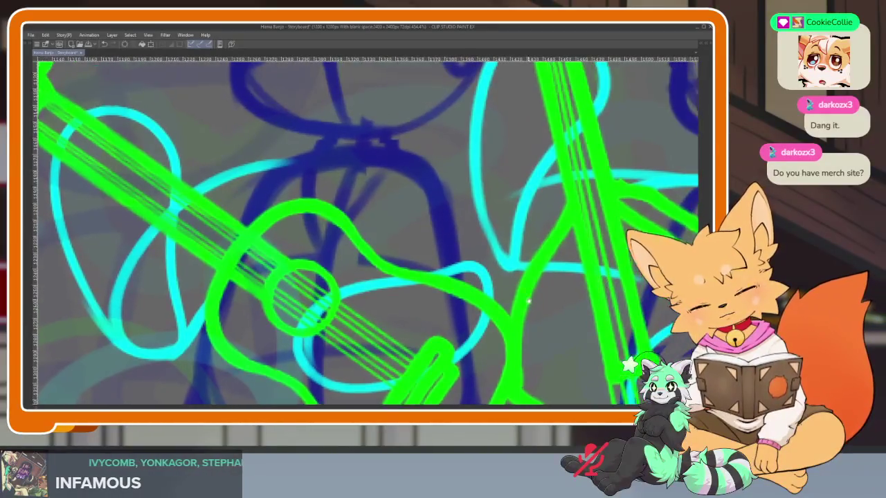
mouse_move(499, 202)
mouse_down()
mouse_move(478, 271)
mouse_move(422, 188)
mouse_up()
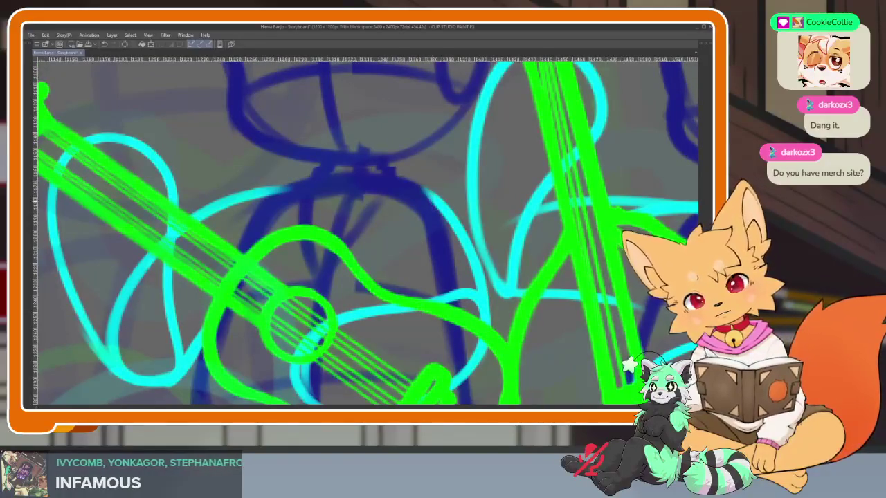
drag(416, 192, 414, 289)
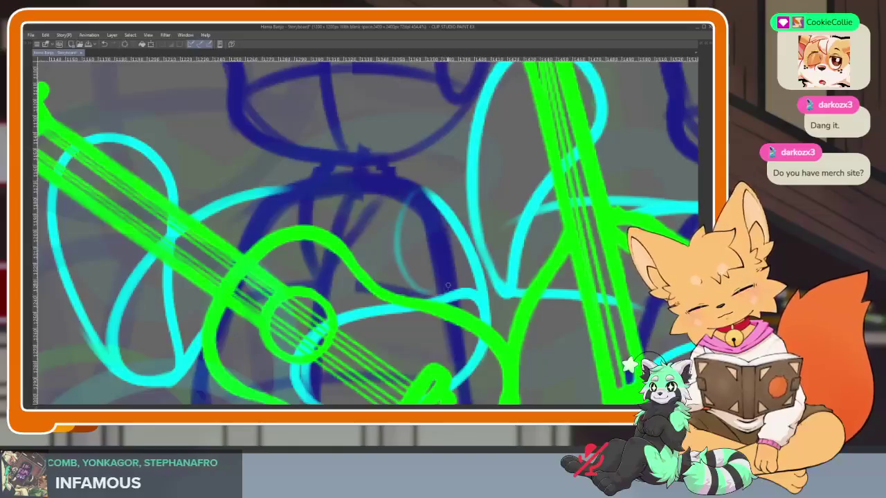
drag(421, 199, 411, 294)
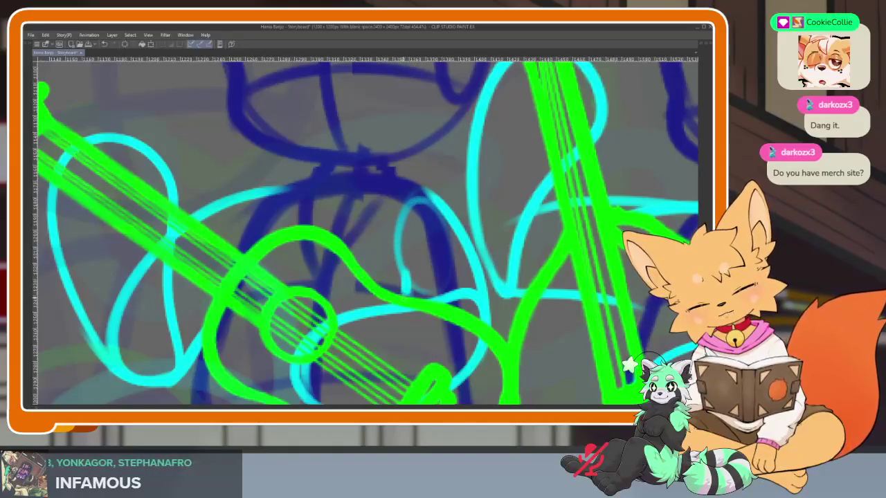
Zoom in on the guitar and brush a cyan arm stroke under its neck.
scroll(492, 301, down, 5)
scroll(491, 299, up, 1)
scroll(491, 297, up, 1)
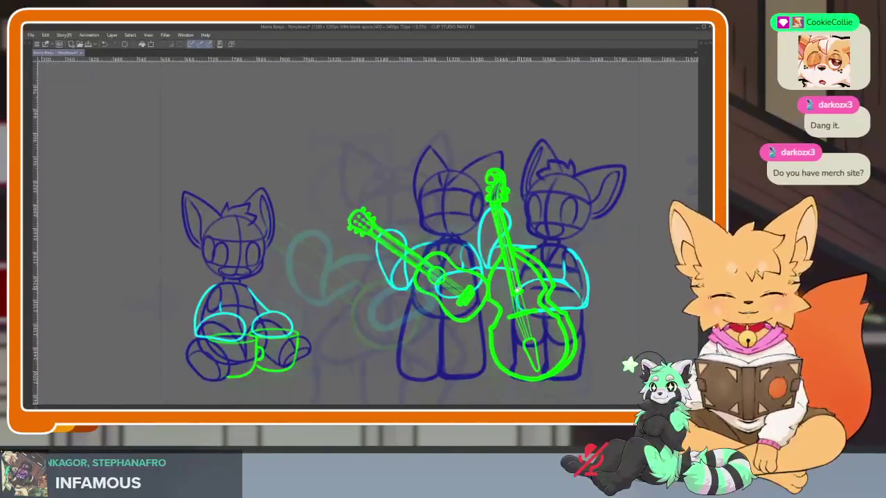
scroll(490, 296, up, 2)
scroll(490, 296, down, 2)
scroll(484, 294, down, 2)
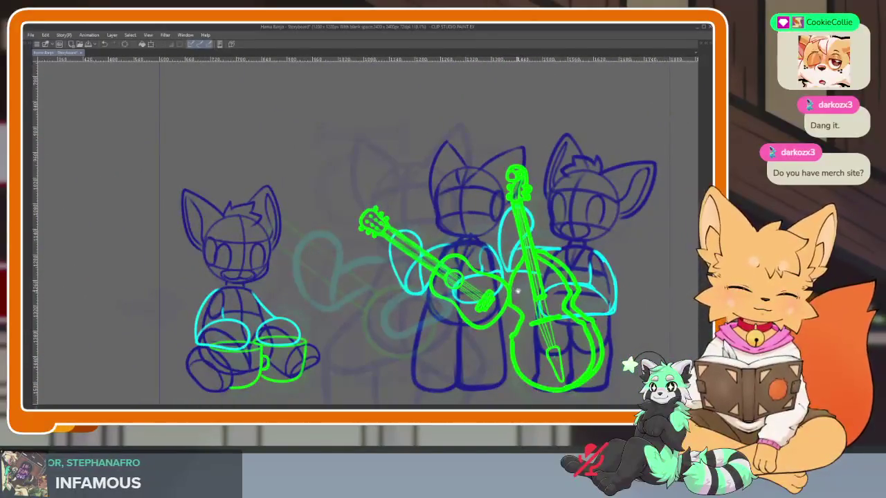
scroll(475, 293, up, 1)
drag(475, 293, 444, 285)
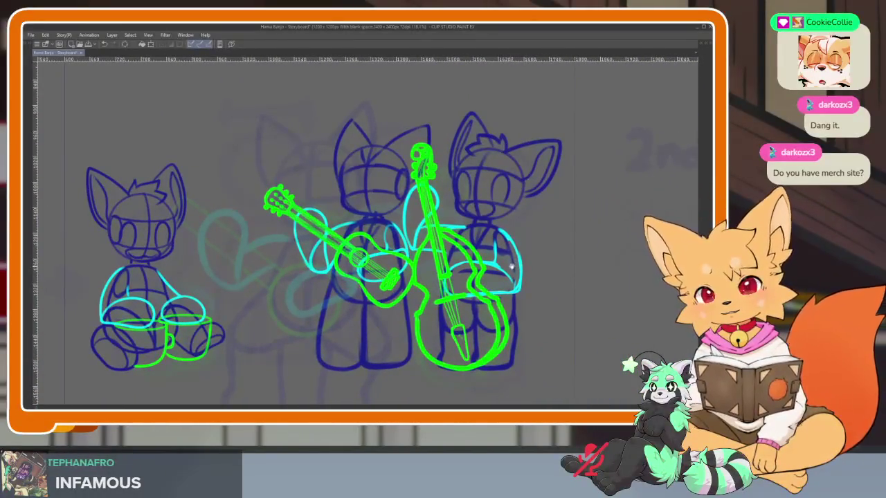
scroll(374, 256, up, 1)
scroll(374, 256, up, 3)
scroll(374, 256, up, 1)
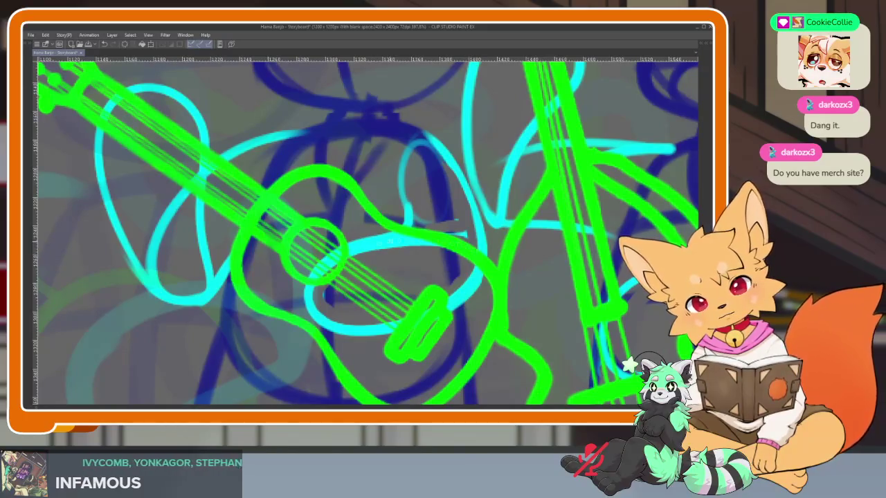
scroll(487, 305, down, 5)
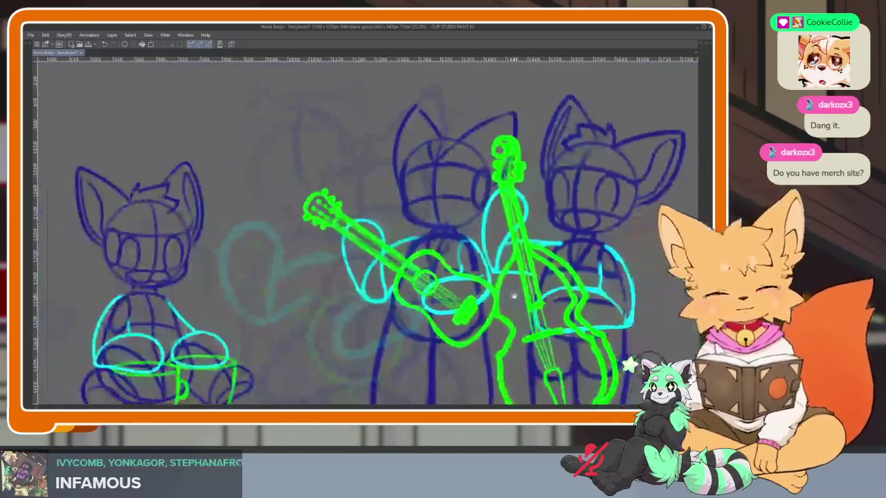
scroll(501, 286, up, 1)
scroll(501, 286, up, 1)
scroll(502, 286, down, 2)
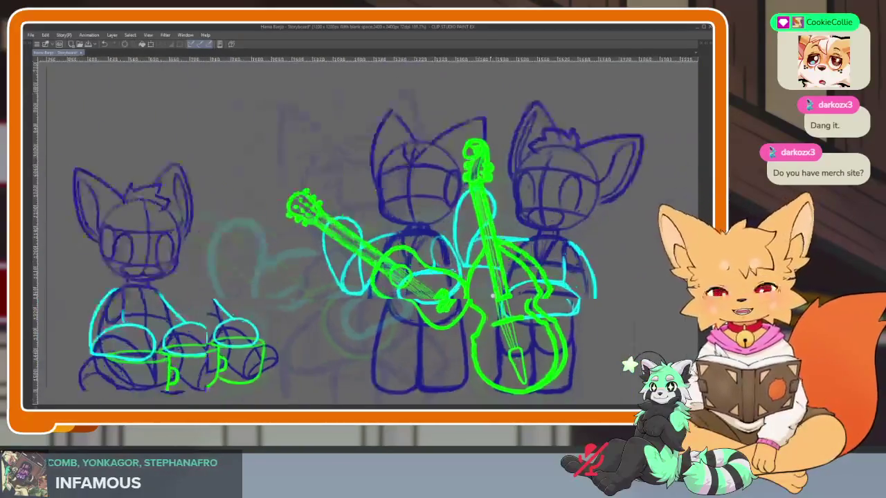
scroll(430, 287, up, 1)
scroll(388, 287, up, 1)
scroll(356, 288, up, 3)
scroll(356, 288, down, 1)
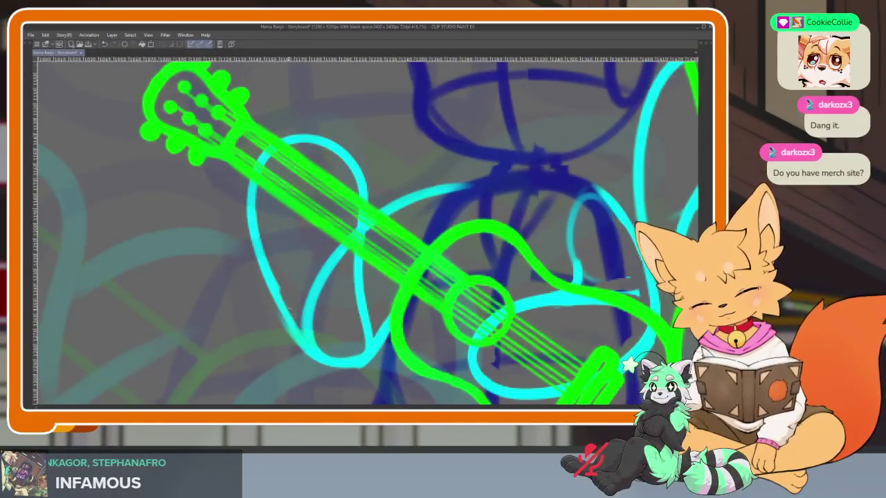
mouse_move(281, 290)
mouse_down()
mouse_move(353, 340)
mouse_move(277, 316)
mouse_move(283, 306)
mouse_move(374, 346)
mouse_move(282, 346)
mouse_up()
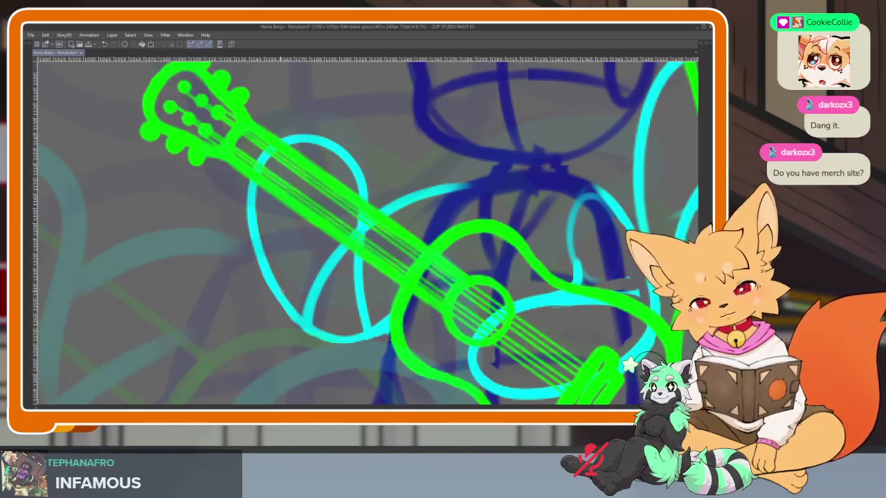
Zoom out to the whole storyboard and restore the palettes and timeline.
key(ctrl+0)
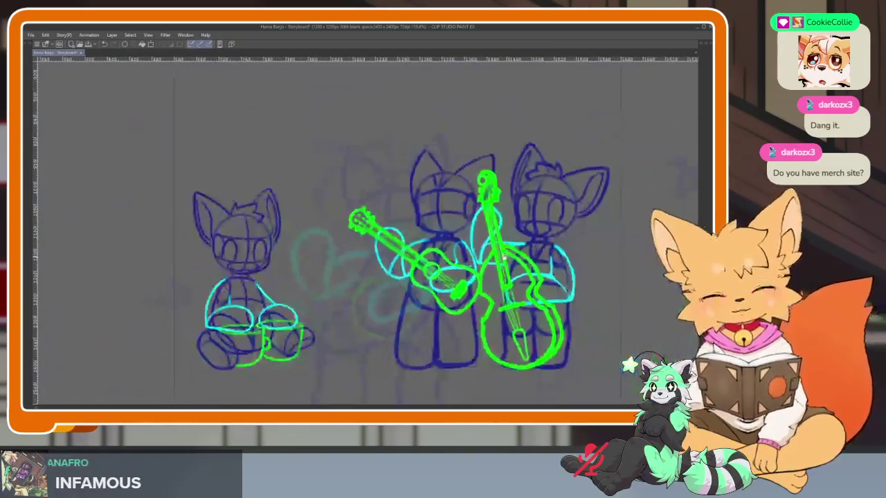
scroll(485, 292, up, 3)
scroll(484, 292, up, 2)
scroll(484, 292, down, 5)
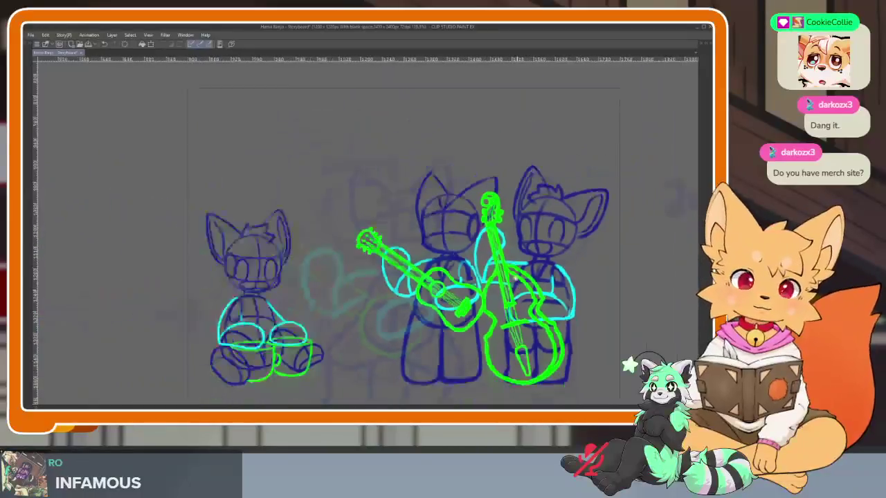
scroll(578, 270, up, 1)
scroll(559, 297, up, 1)
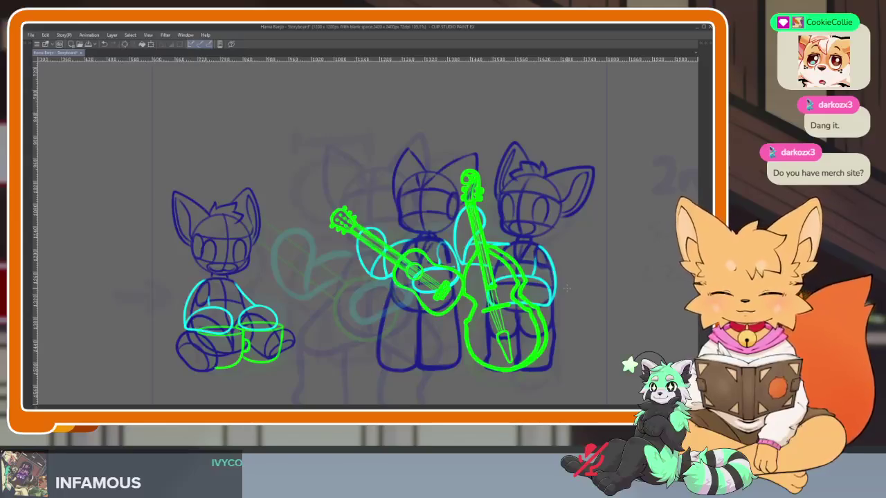
key(Tab)
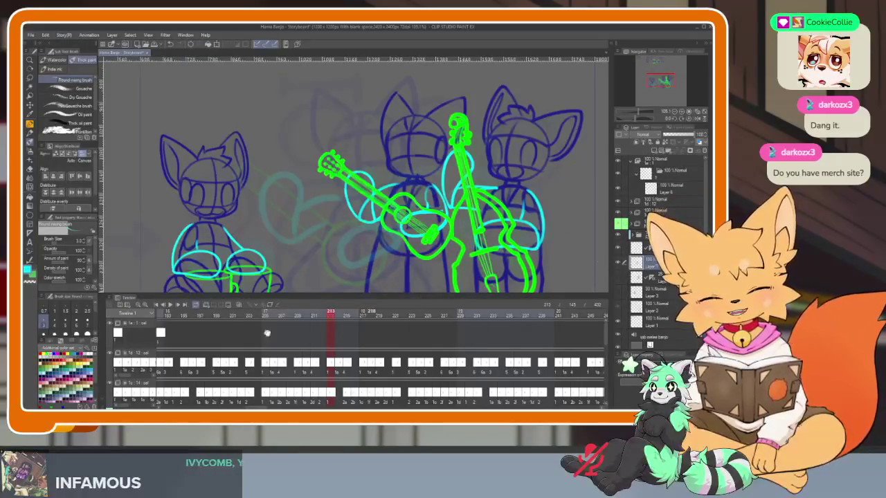
Fade the guitar drawings to low opacity and merge the 30% Layer 8 into Layer 6.
scroll(318, 339, up, 5)
scroll(303, 346, up, 3)
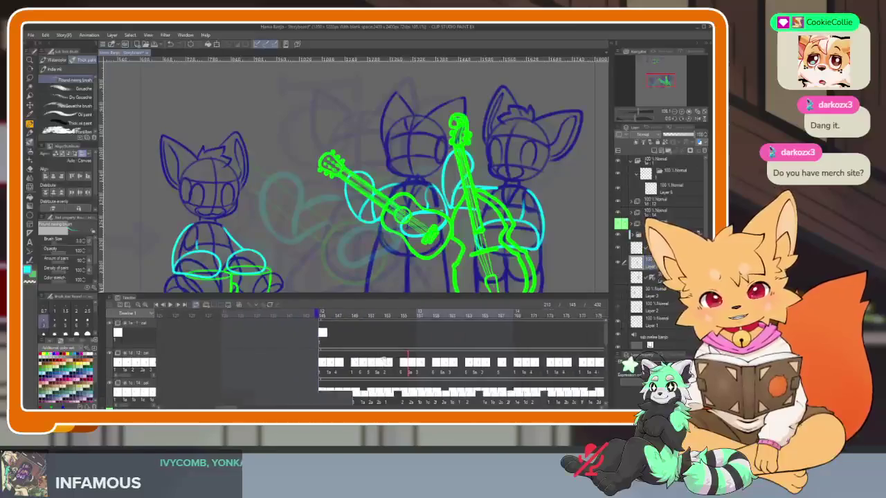
click(298, 335)
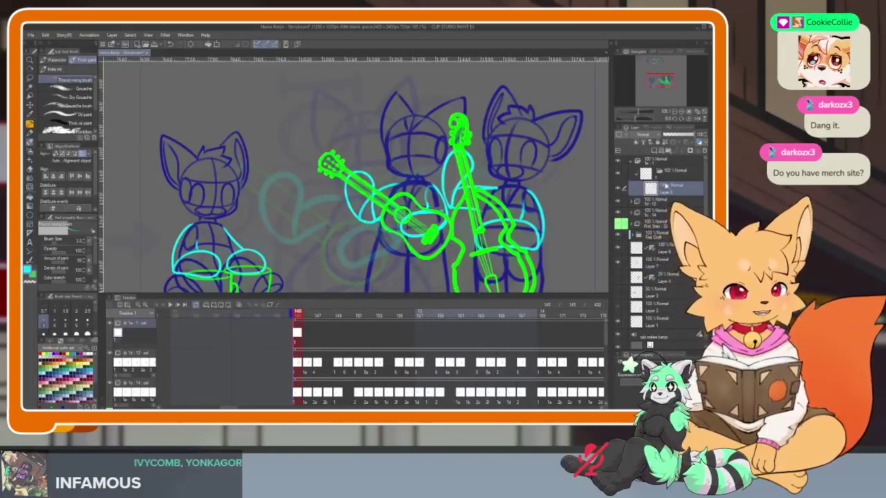
click(664, 261)
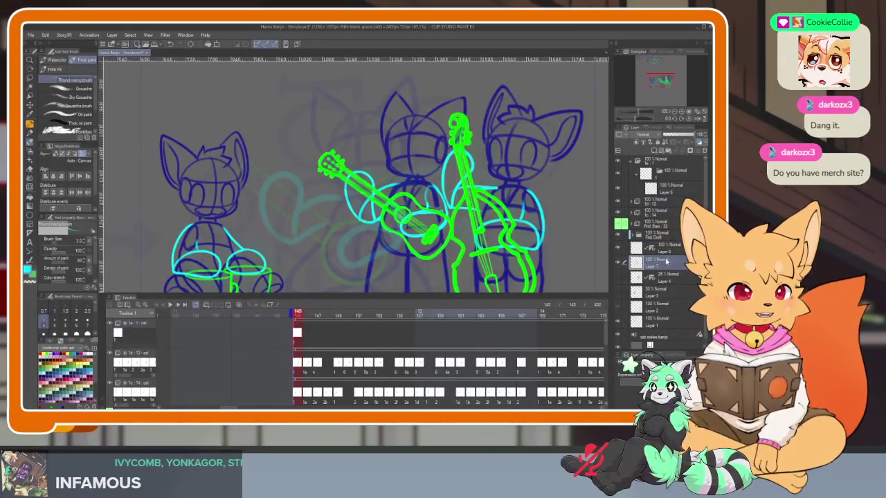
click(669, 190)
click(667, 252)
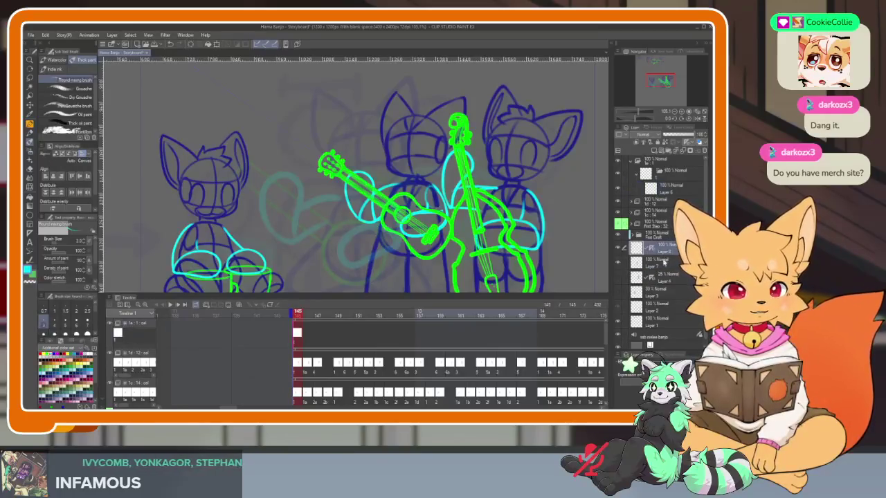
click(680, 140)
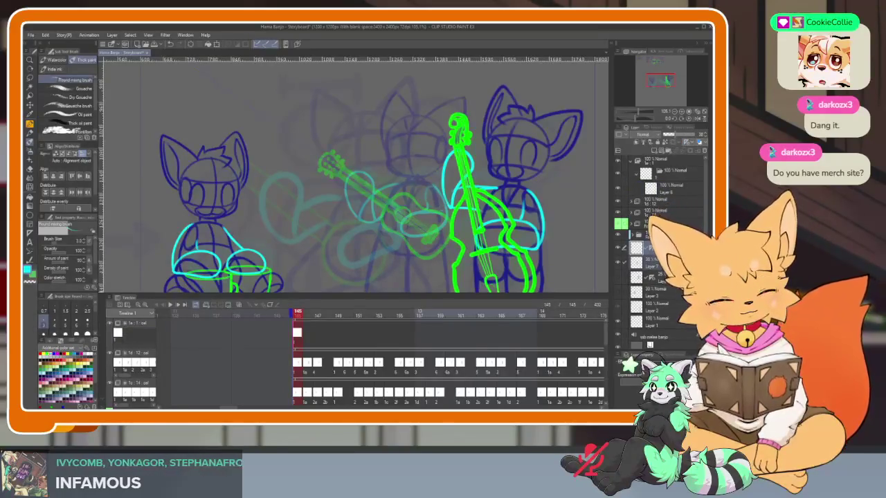
click(685, 190)
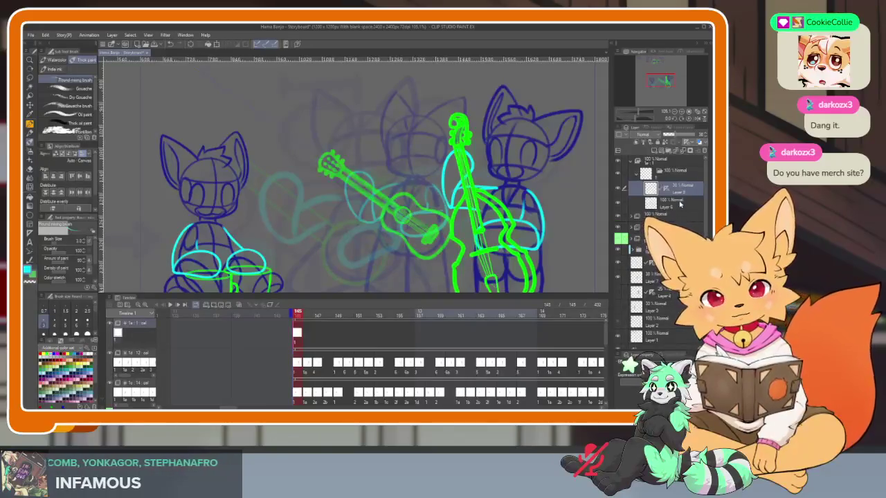
key(ctrl+e)
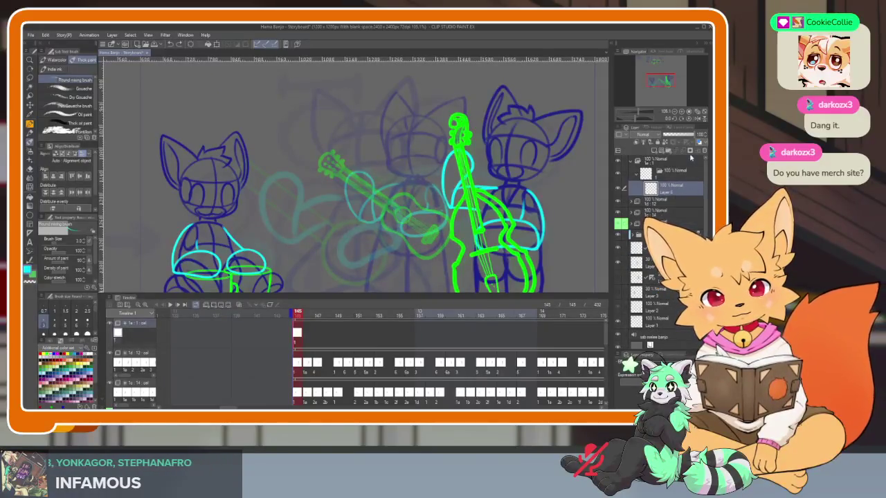
Create new cels at frames 147 and 148.
click(304, 317)
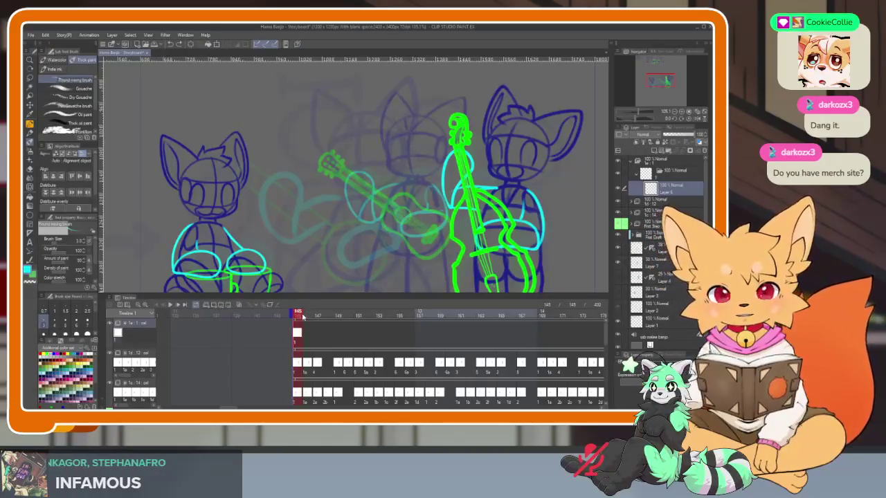
drag(299, 316, 318, 315)
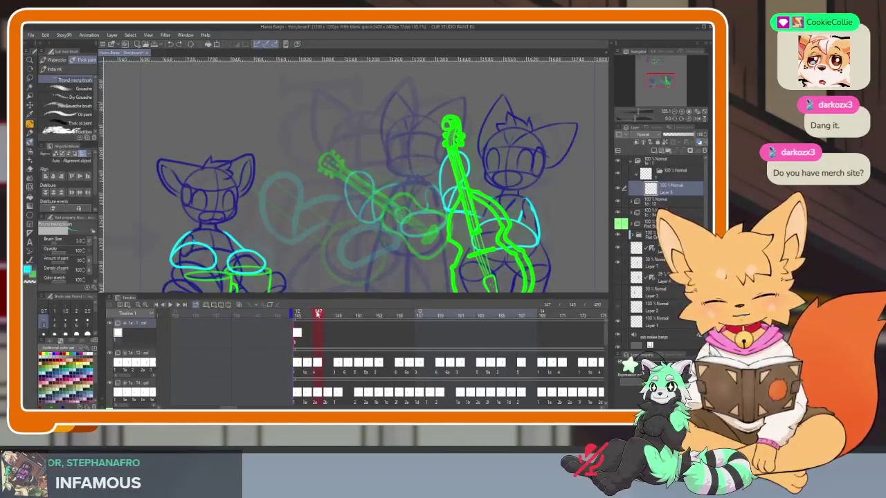
key(ctrl+shift+n)
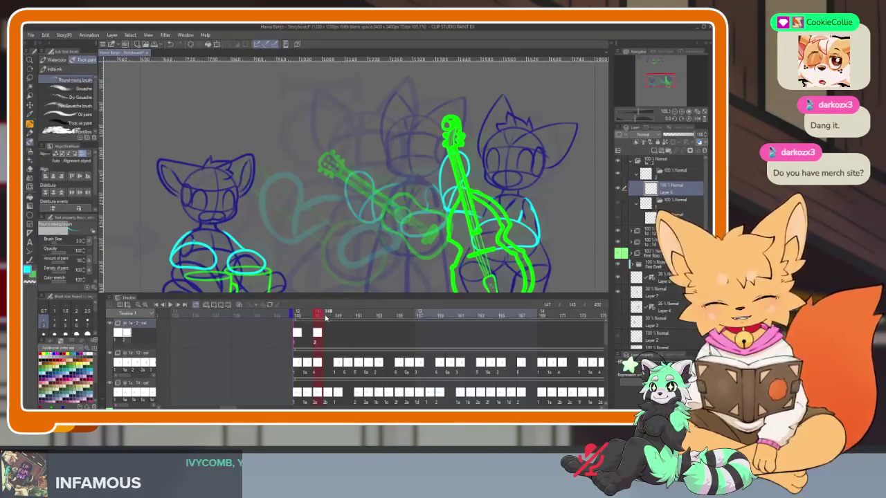
drag(322, 317, 308, 317)
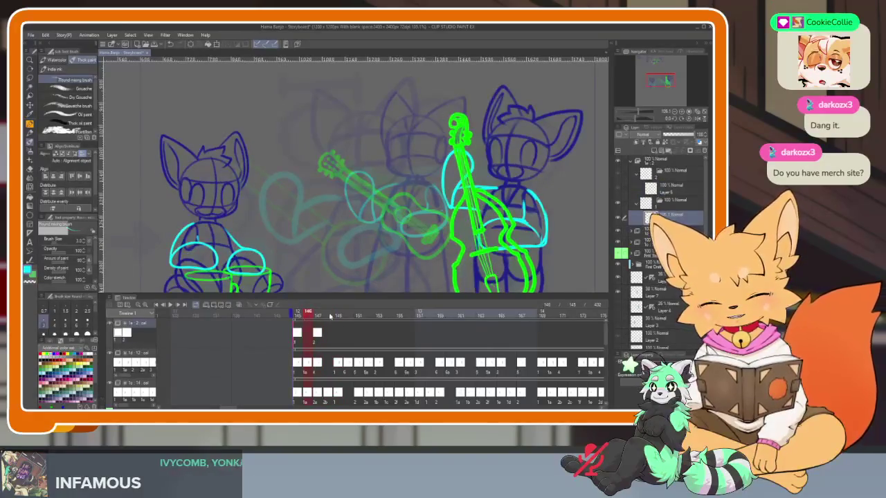
click(331, 338)
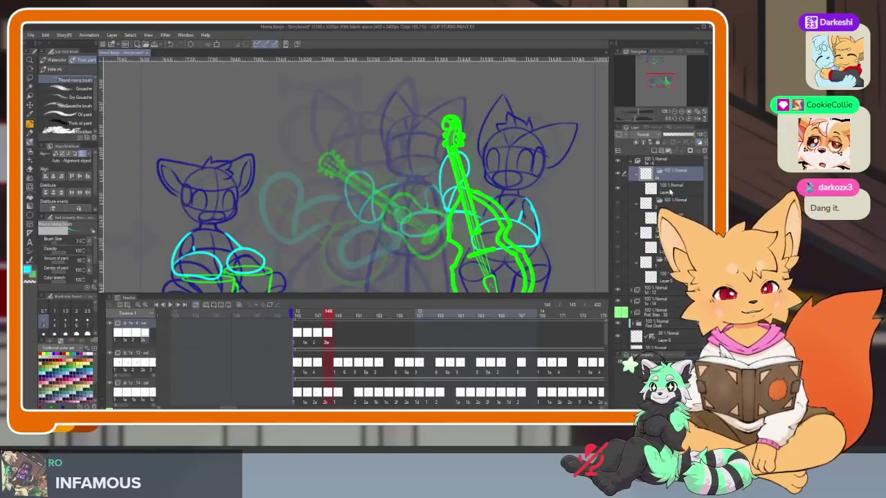
Step between frames 145 and 147 on Layer 6 to compare poses, then hide the palettes.
click(670, 190)
click(670, 217)
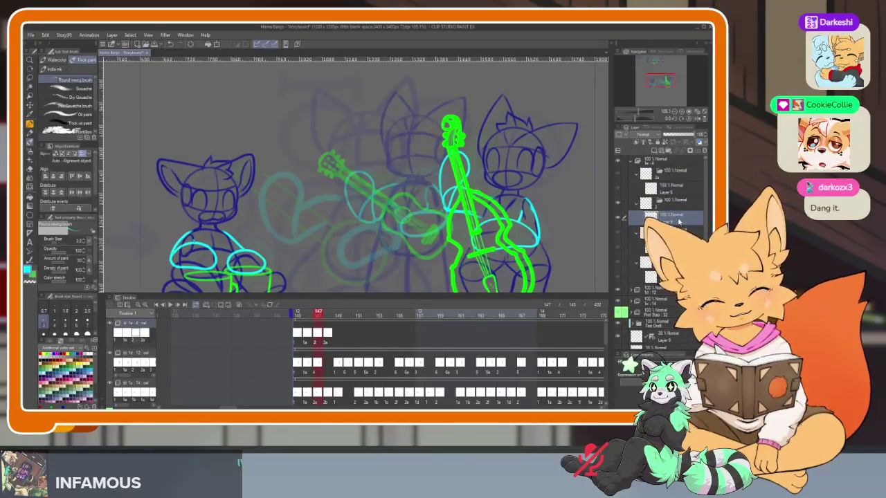
key(Left)
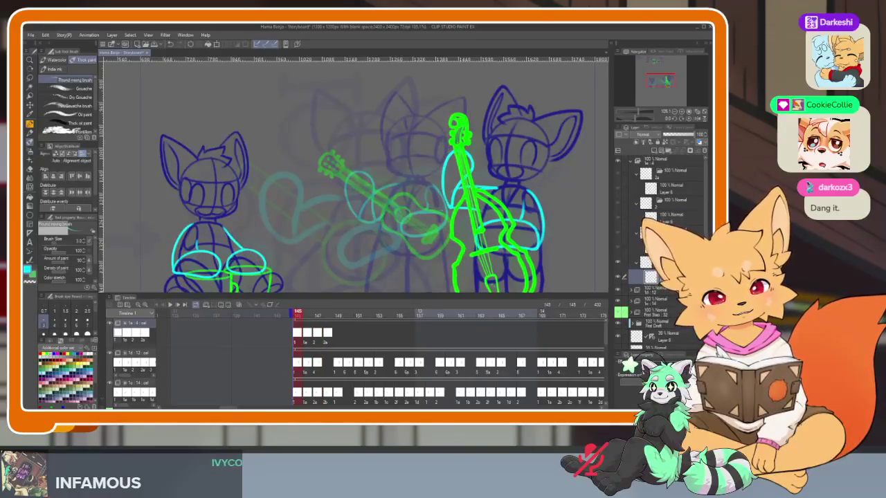
key(Left)
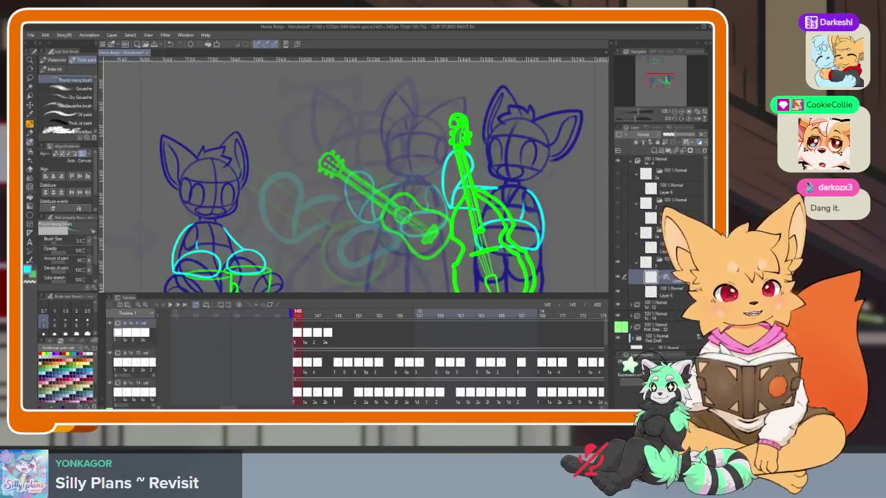
key(Right)
key(Right)
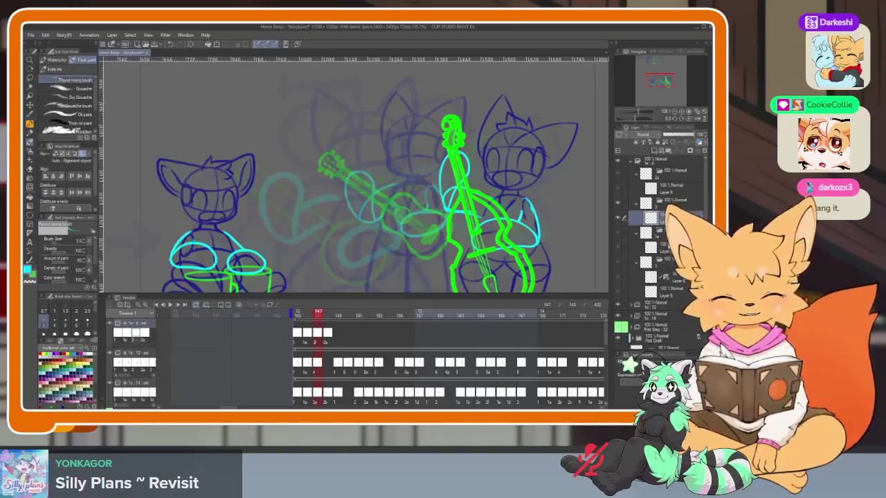
key(Left)
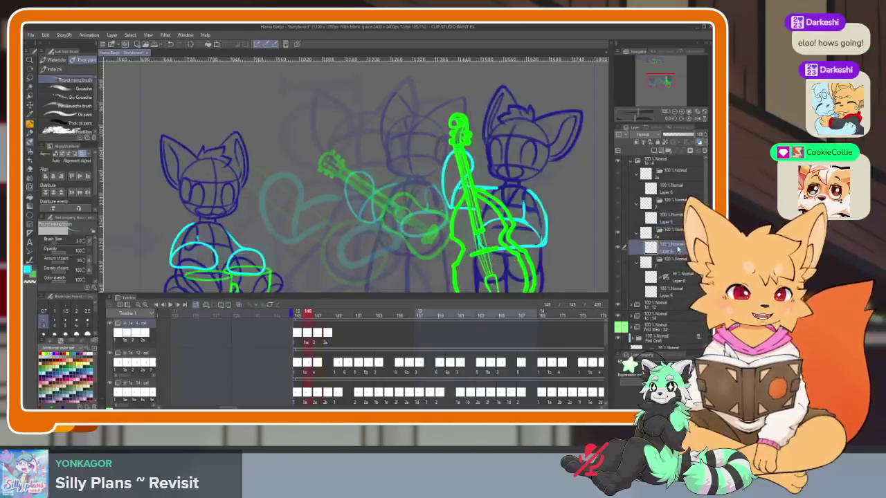
key(Left)
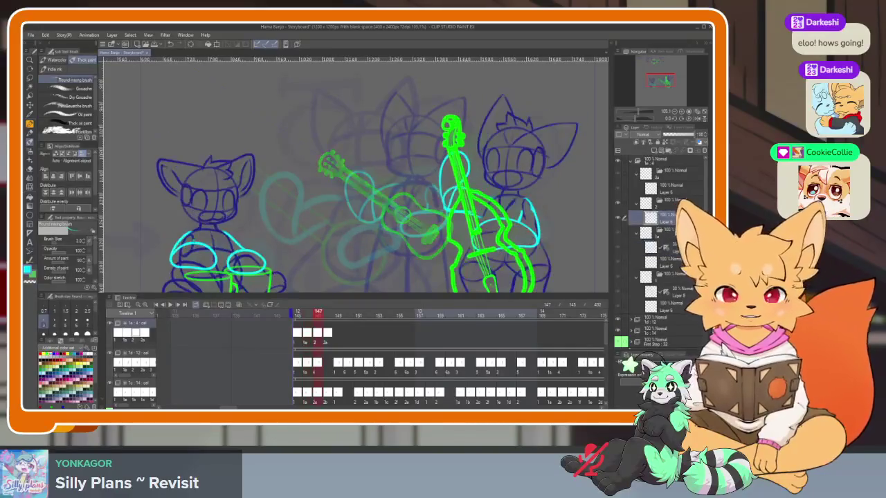
key(Tab)
drag(481, 319, 441, 318)
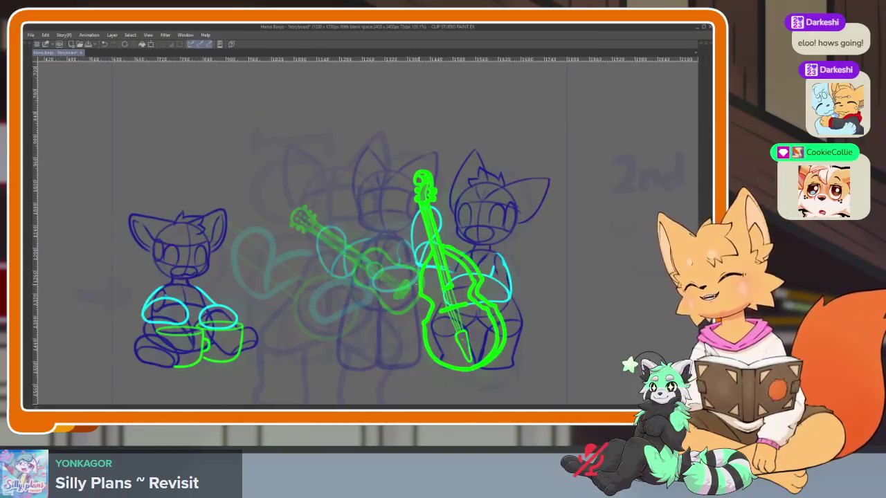
Preview the band animation, stop near frame 144, and restore the palettes.
scroll(404, 284, down, 1)
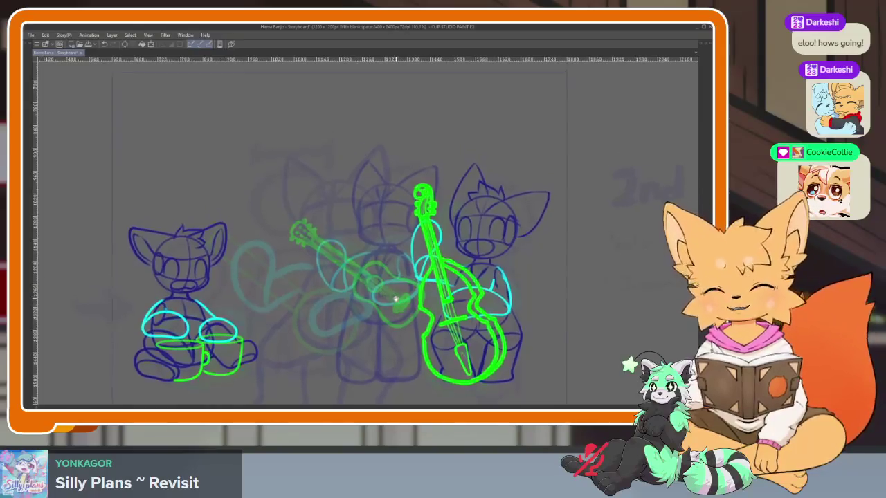
scroll(391, 308, up, 4)
scroll(392, 308, down, 6)
scroll(450, 296, up, 2)
scroll(450, 296, up, 2)
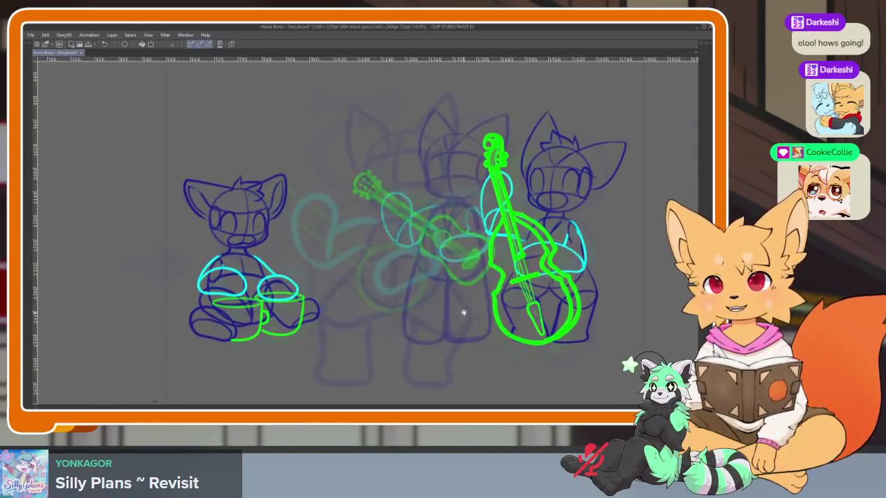
scroll(461, 311, down, 1)
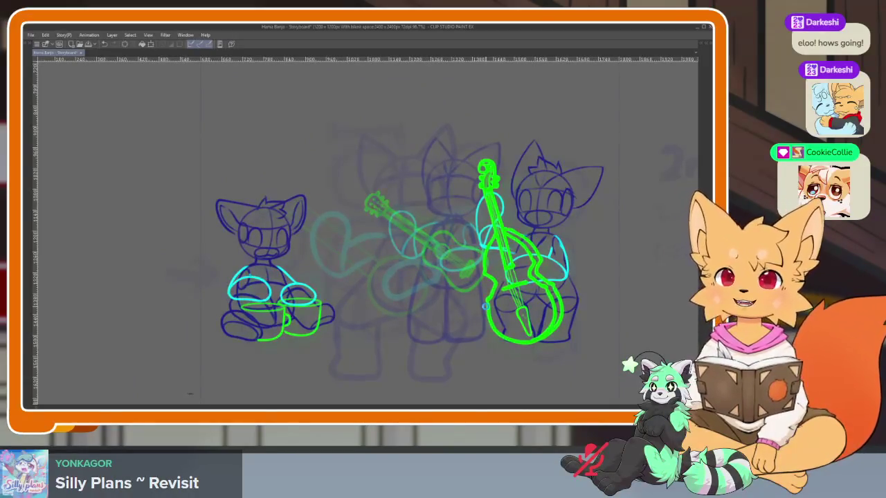
key(Return)
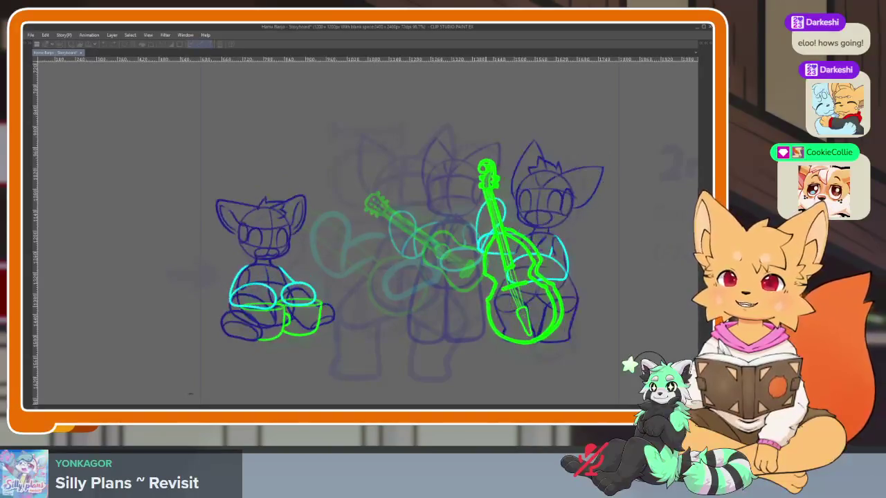
key(Return)
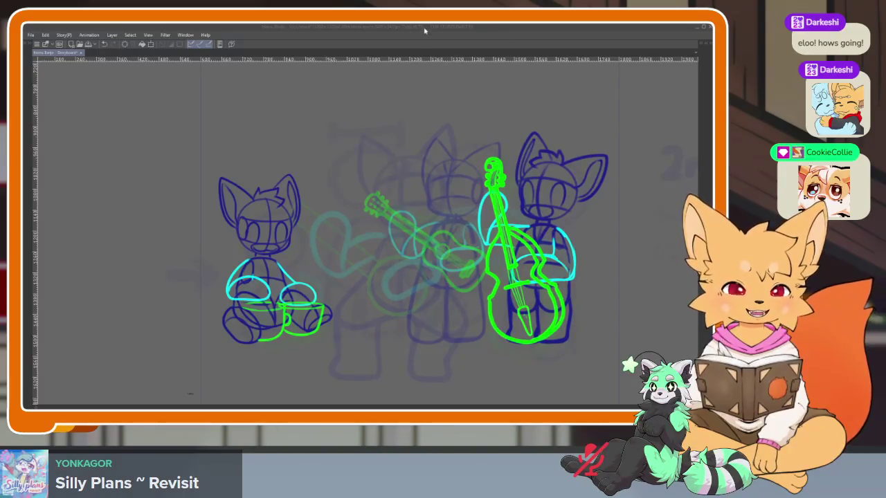
key(Tab)
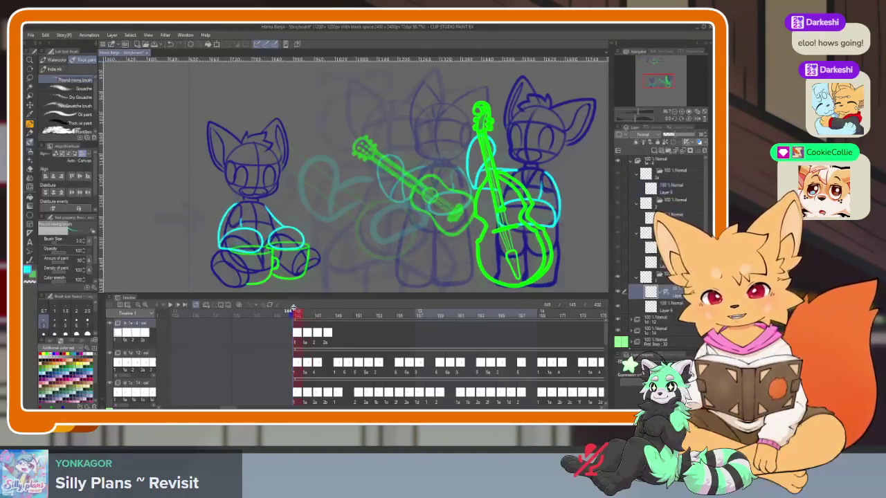
Play the band animation from frame 145 and stop it on frame 153.
key(Tab)
key(Return)
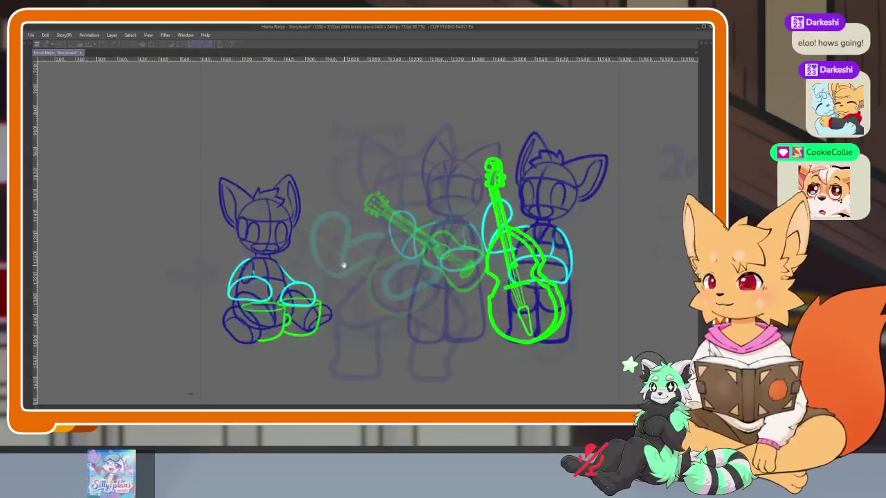
key(Tab)
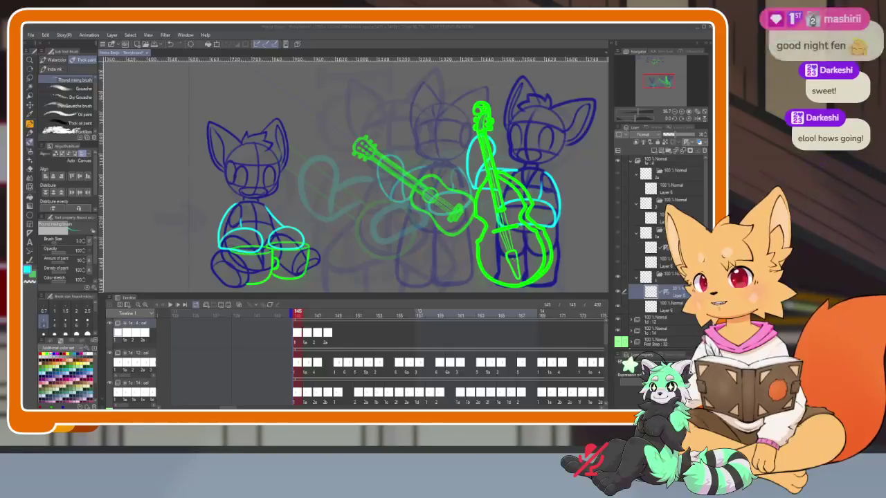
click(354, 30)
key(Return)
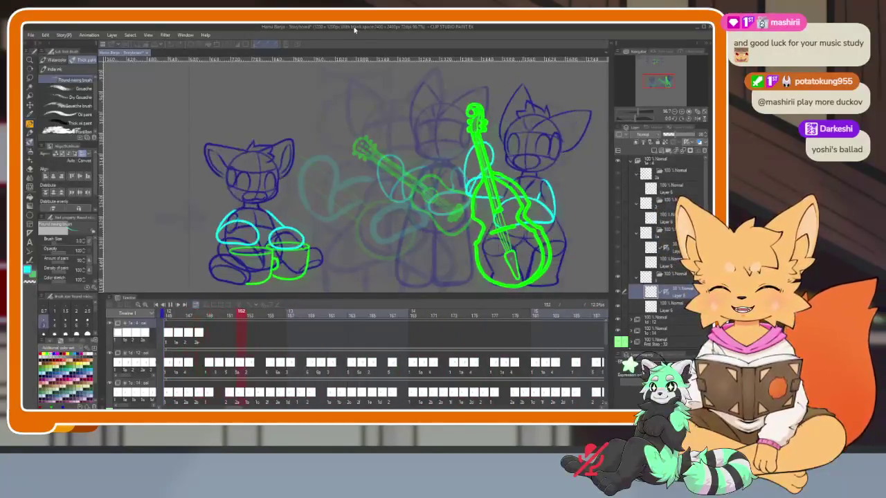
key(Return)
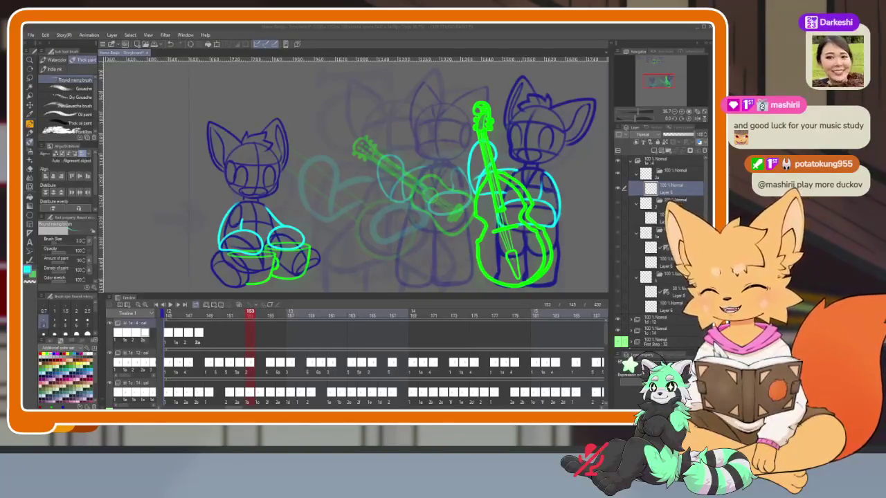
key(Tab)
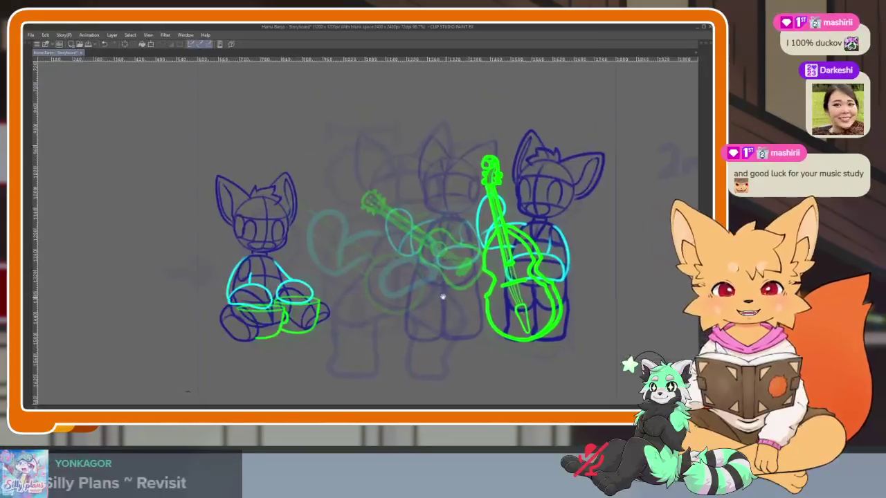
scroll(411, 309, up, 3)
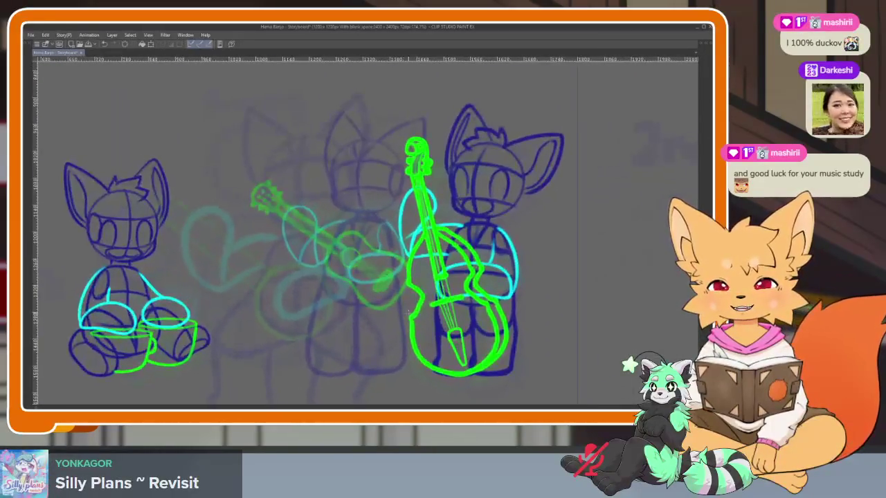
scroll(411, 318, down, 1)
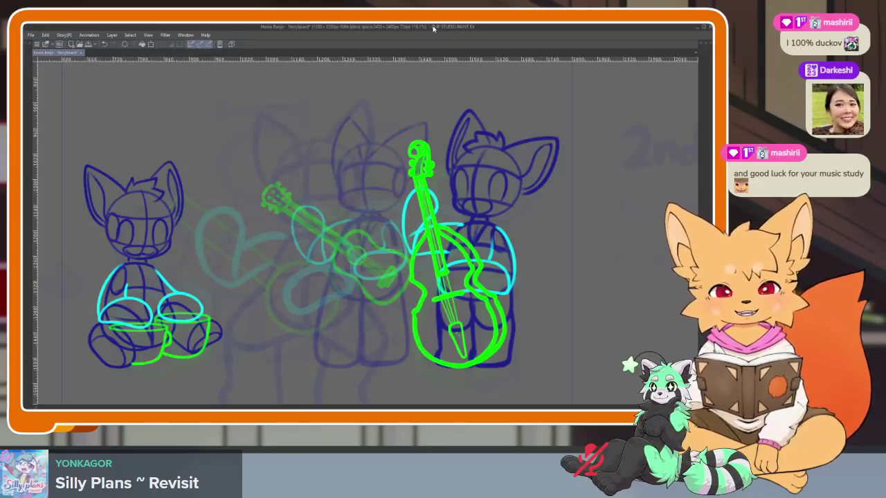
Nudge the band sketch view and restore the tool, layer and timeline palettes.
mouse_move(395, 311)
mouse_down()
mouse_move(430, 302)
mouse_move(416, 306)
mouse_up()
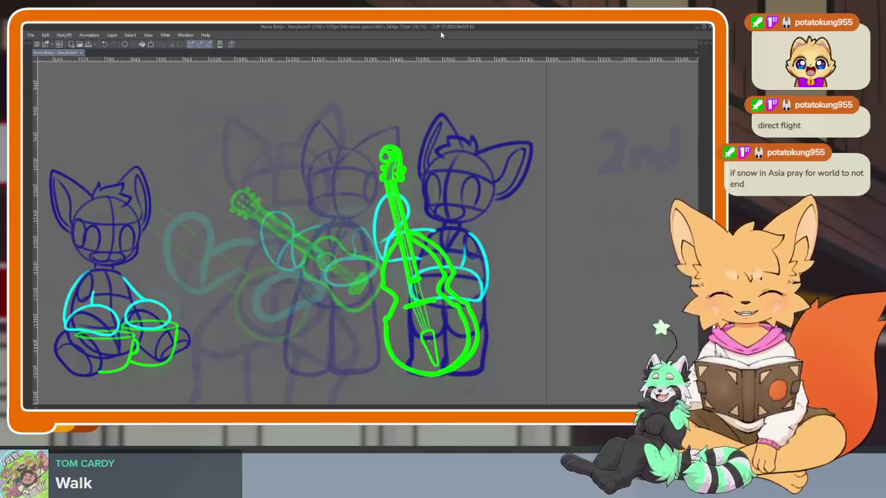
drag(414, 319, 423, 313)
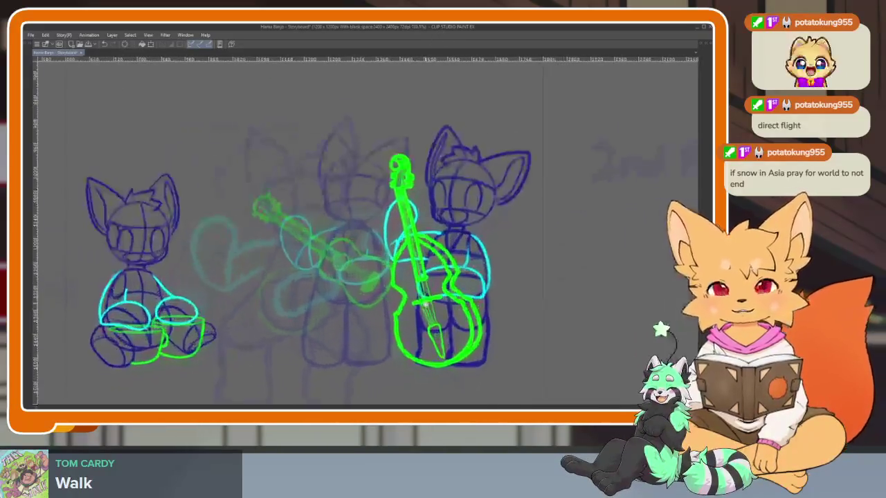
key(Tab)
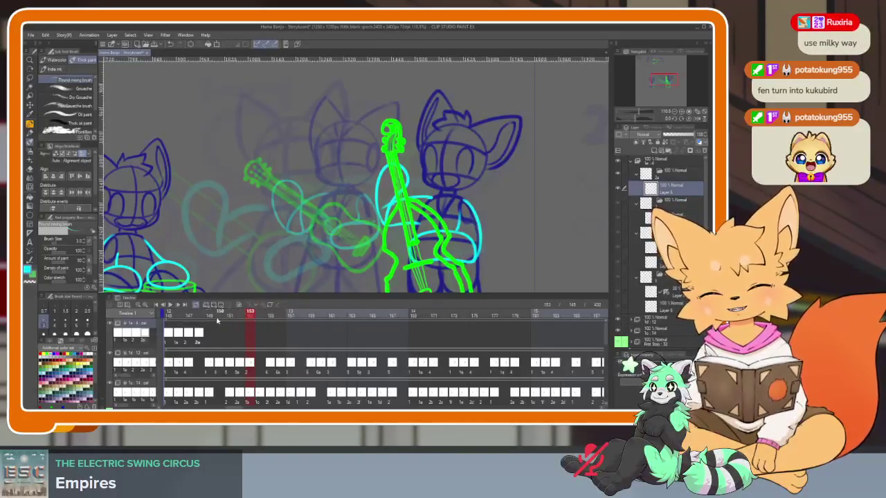
Scrub the timeline back from frame 153 to about 147 and hide the palettes to enlarge the canvas.
scroll(312, 353, left, 3)
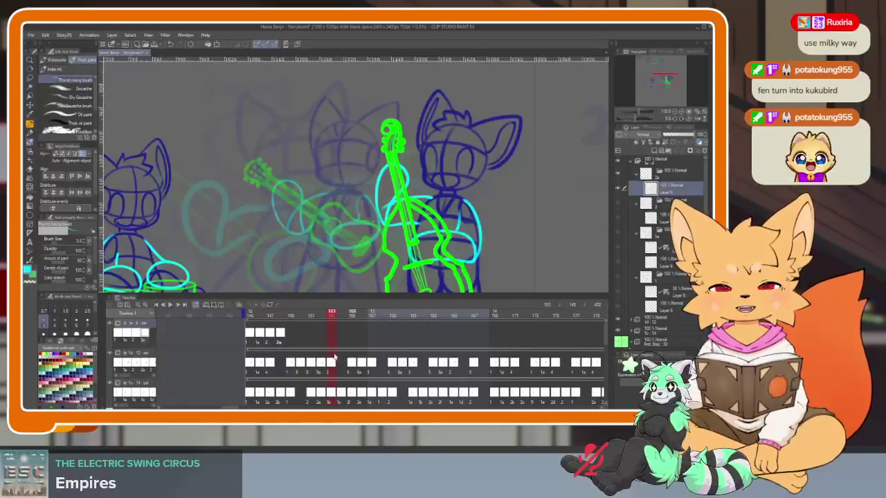
drag(277, 313, 268, 317)
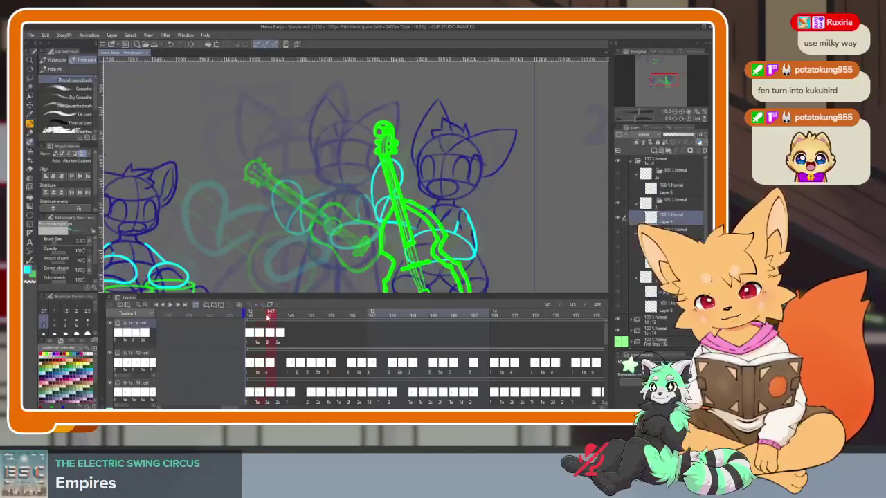
key(Tab)
scroll(478, 282, up, 3)
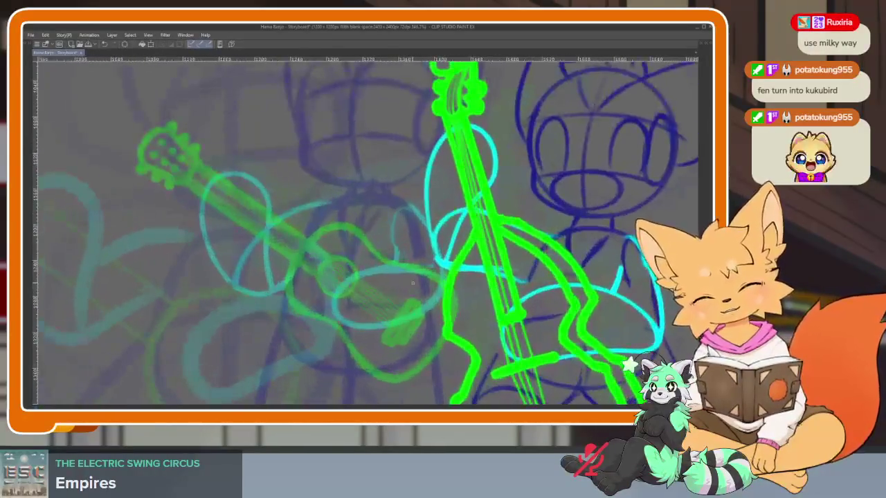
key(Tab)
key(Tab)
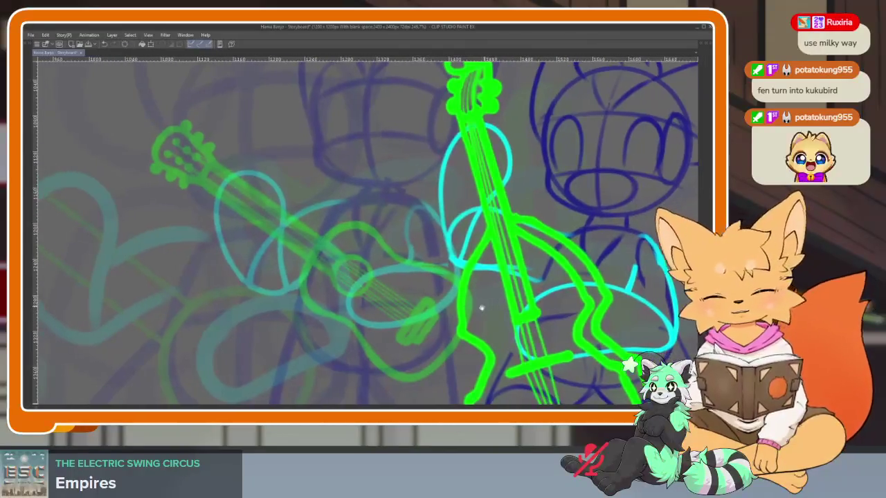
scroll(443, 319, up, 2)
scroll(434, 322, down, 1)
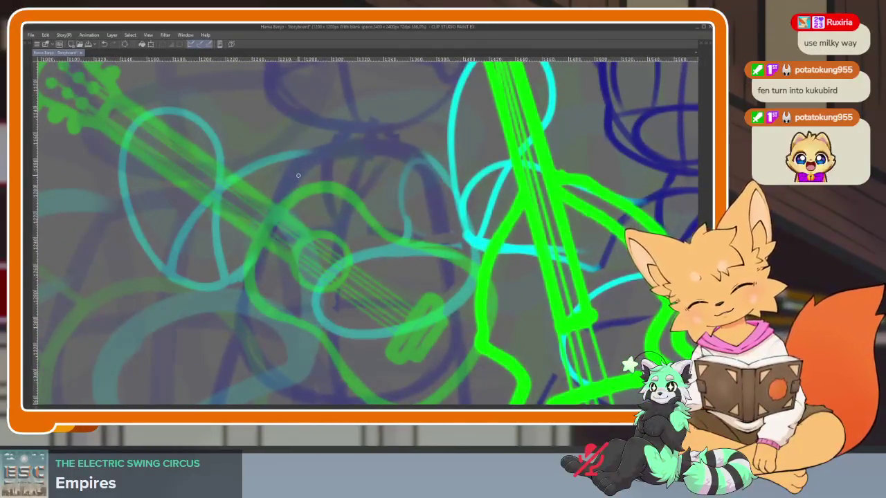
Sketch a dark-blue curve down around the guitar body, undoing a misplaced cyan arc first.
drag(291, 180, 440, 199)
key(ctrl+z)
key(Tab)
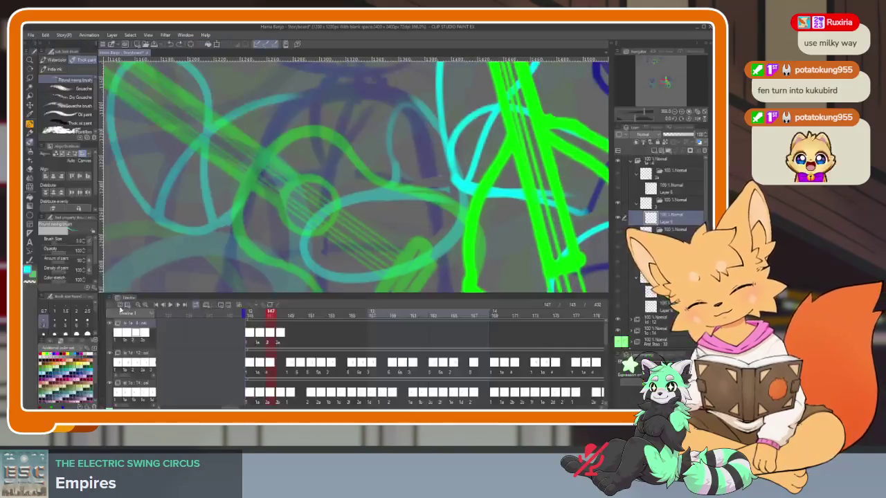
key(Tab)
mouse_move(359, 179)
mouse_down()
mouse_move(296, 163)
mouse_move(415, 180)
mouse_move(426, 81)
mouse_up()
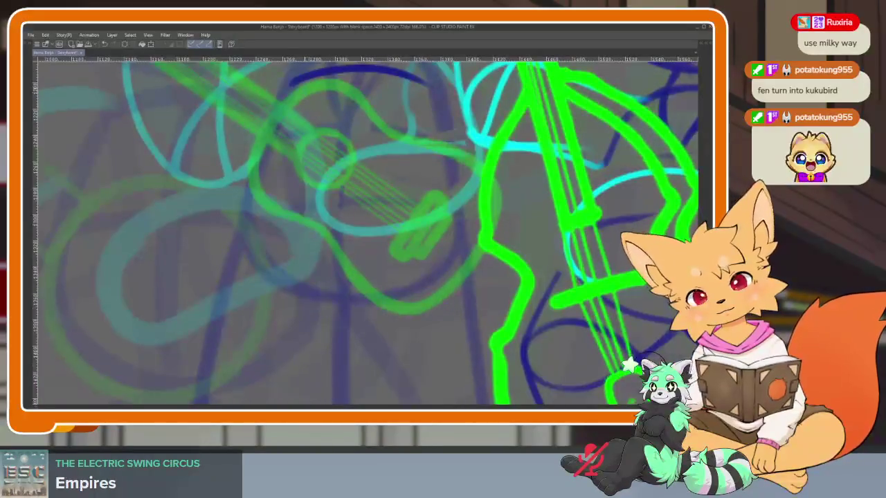
drag(288, 90, 360, 318)
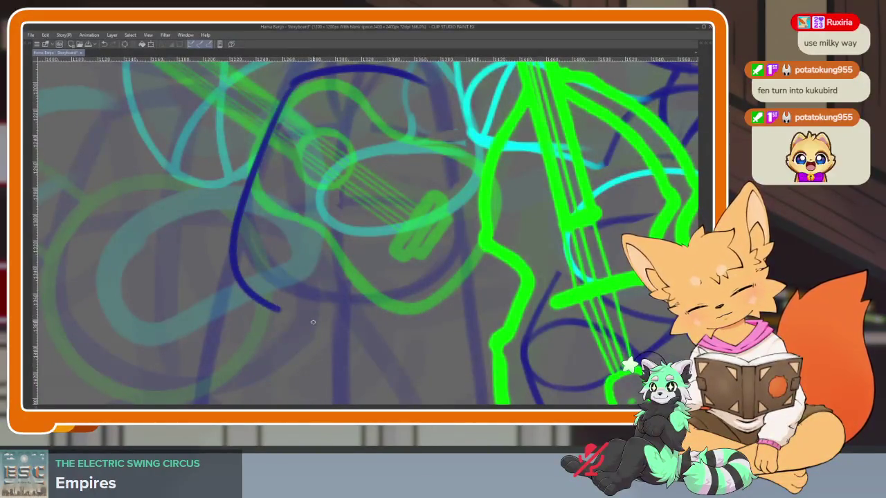
Zoom in on the blue drum and draw a dark-blue vertical line down its middle.
mouse_move(412, 75)
mouse_down()
mouse_move(369, 128)
mouse_move(409, 208)
mouse_move(415, 315)
mouse_move(333, 361)
mouse_move(235, 370)
mouse_move(413, 344)
mouse_up()
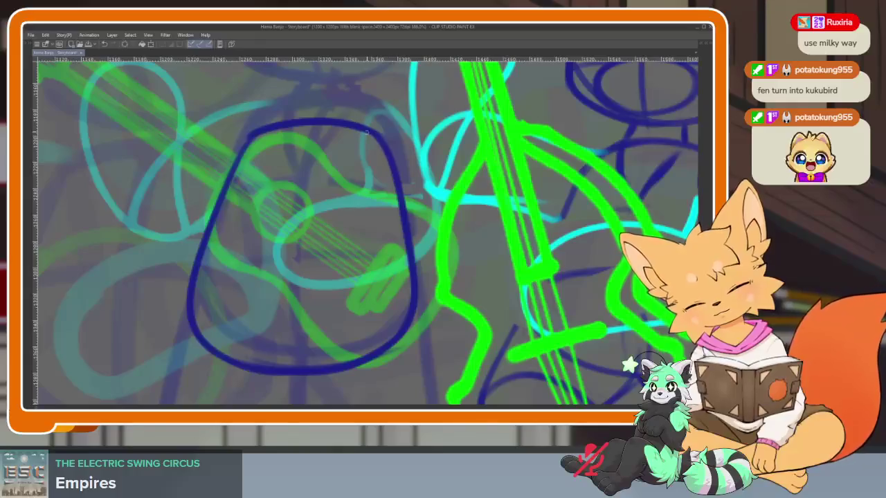
scroll(367, 133, down, 5)
scroll(415, 294, up, 3)
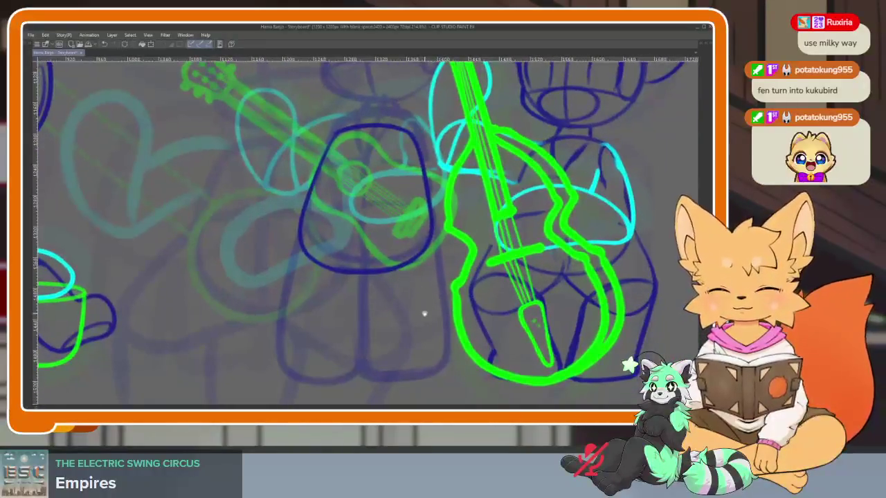
scroll(425, 314, down, 1)
scroll(413, 311, up, 3)
scroll(405, 297, up, 1)
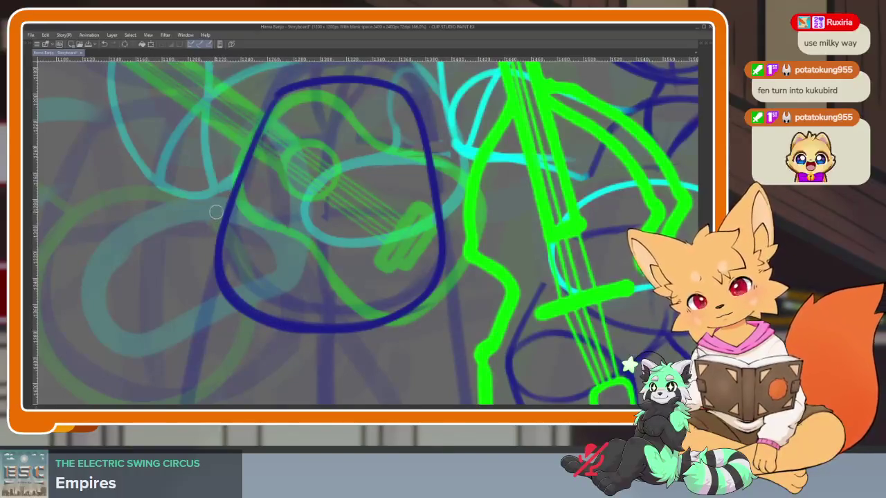
scroll(450, 329, down, 3)
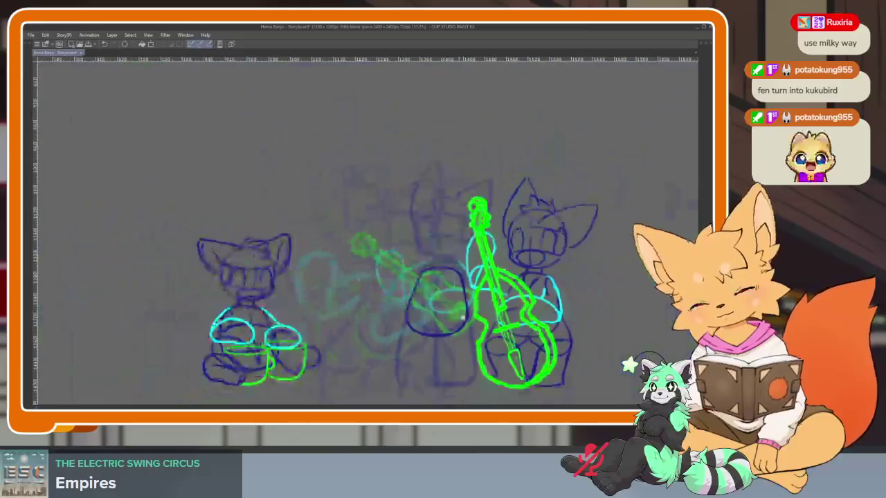
scroll(437, 294, up, 4)
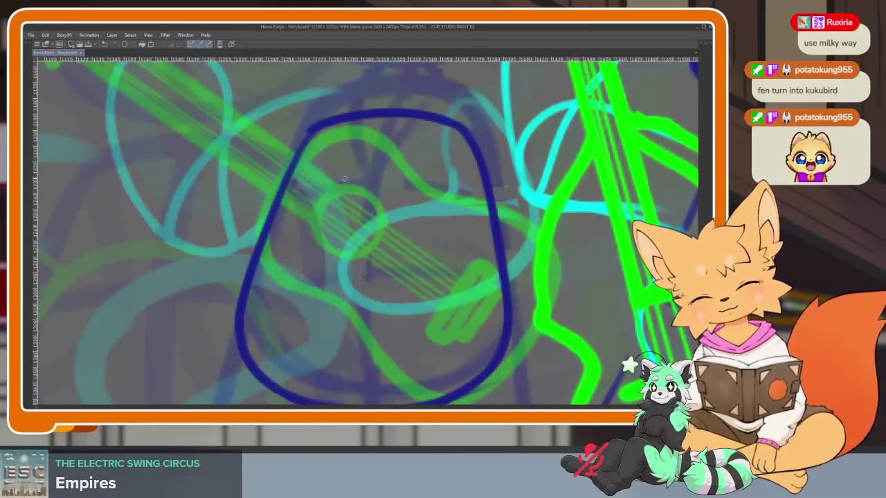
scroll(344, 178, down, 2)
scroll(388, 208, up, 1)
drag(398, 152, 379, 330)
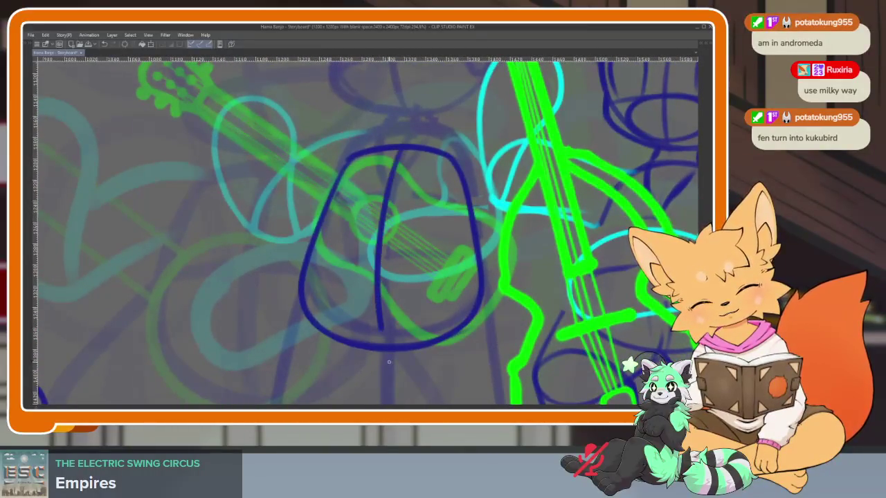
Zoom and pan around the drum to inspect the new vertical line.
scroll(370, 271, up, 2)
scroll(421, 300, down, 2)
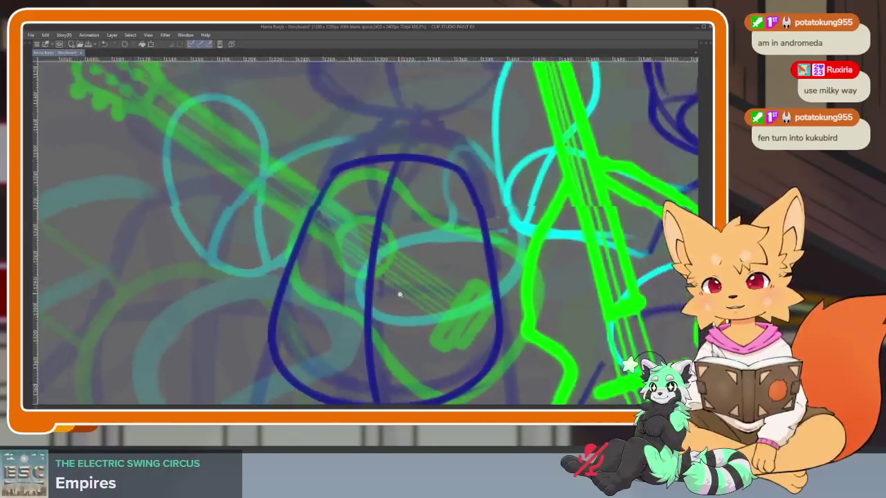
scroll(399, 297, up, 2)
scroll(415, 320, down, 2)
scroll(418, 272, up, 1)
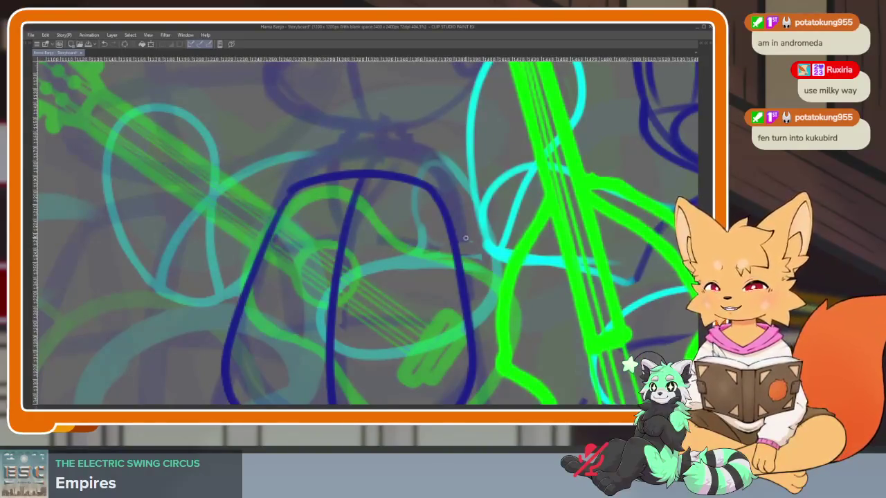
scroll(410, 282, down, 1)
scroll(370, 322, down, 2)
scroll(388, 308, up, 3)
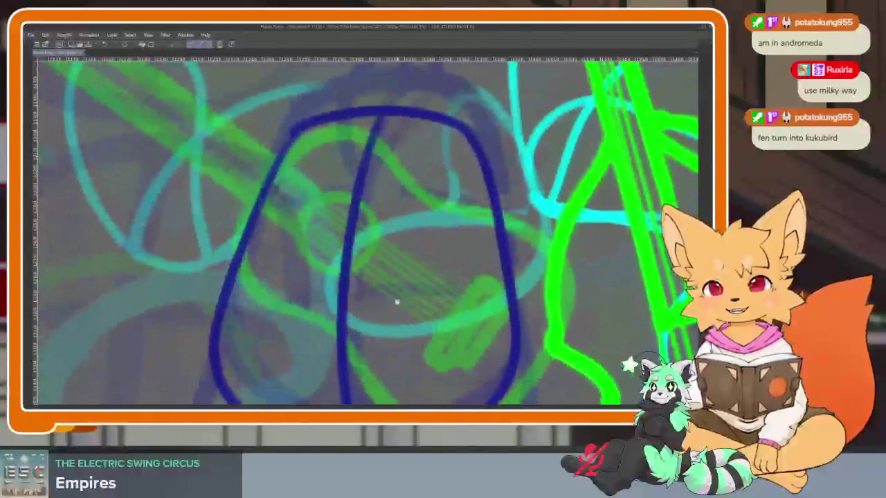
scroll(401, 306, up, 1)
drag(405, 309, 388, 325)
drag(482, 316, 486, 312)
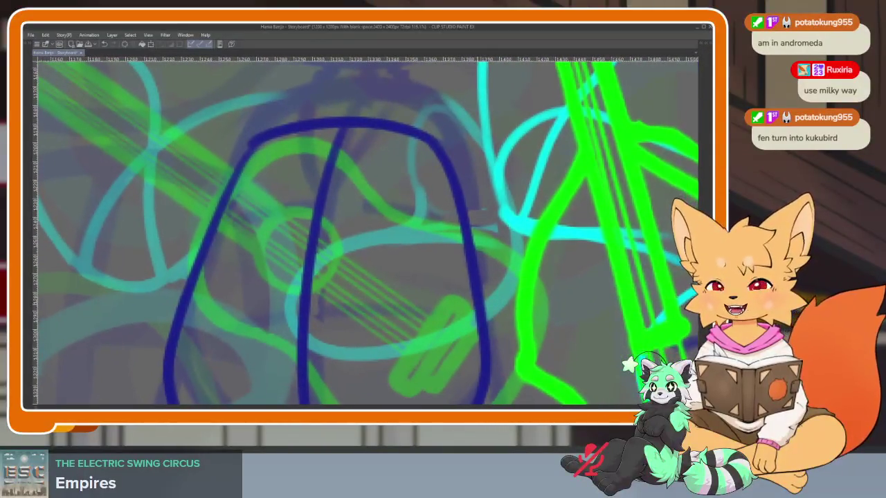
scroll(479, 317, up, 1)
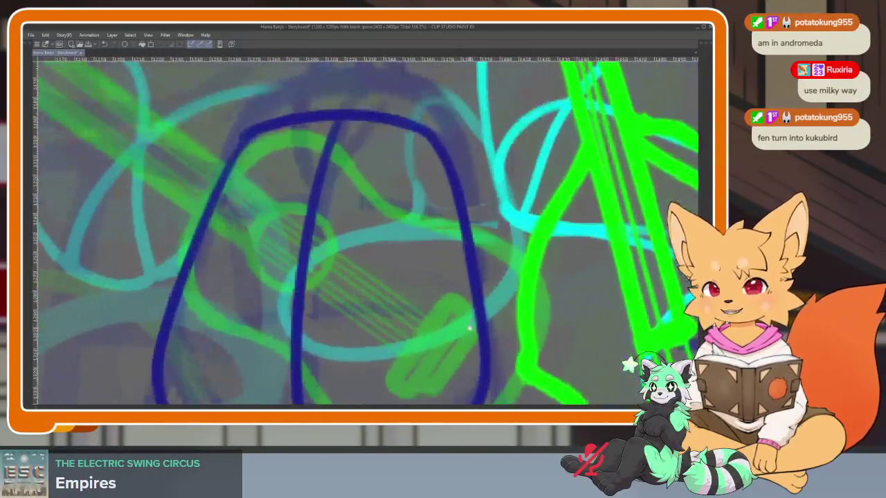
scroll(485, 315, up, 1)
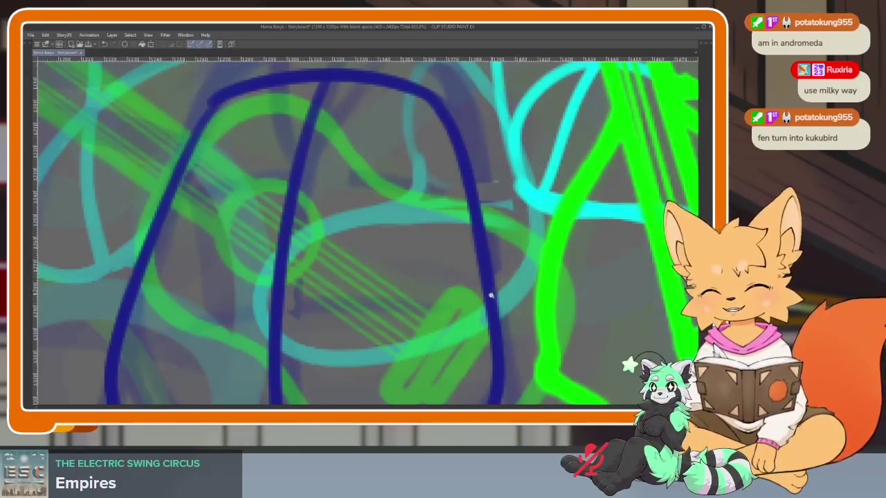
scroll(490, 295, down, 2)
scroll(479, 311, down, 1)
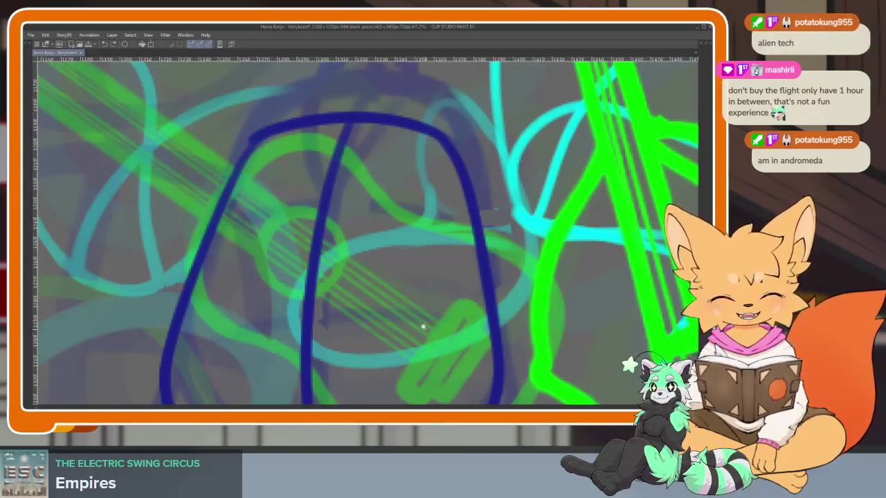
Draw and reinforce a horizontal band across the blue drum.
mouse_move(421, 323)
mouse_down()
mouse_move(422, 291)
mouse_move(410, 299)
mouse_move(418, 294)
mouse_up()
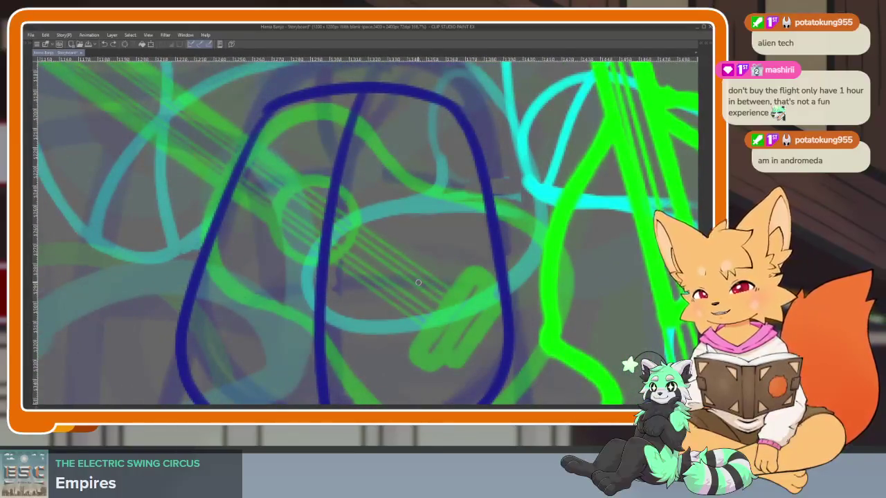
mouse_move(408, 276)
mouse_down()
mouse_move(409, 316)
mouse_move(404, 293)
mouse_move(291, 231)
mouse_move(321, 247)
mouse_move(320, 239)
mouse_up()
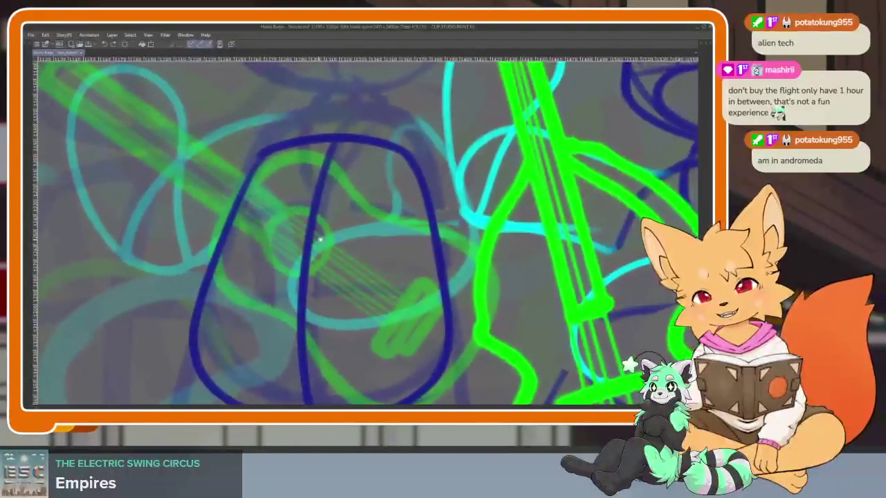
drag(369, 275, 372, 275)
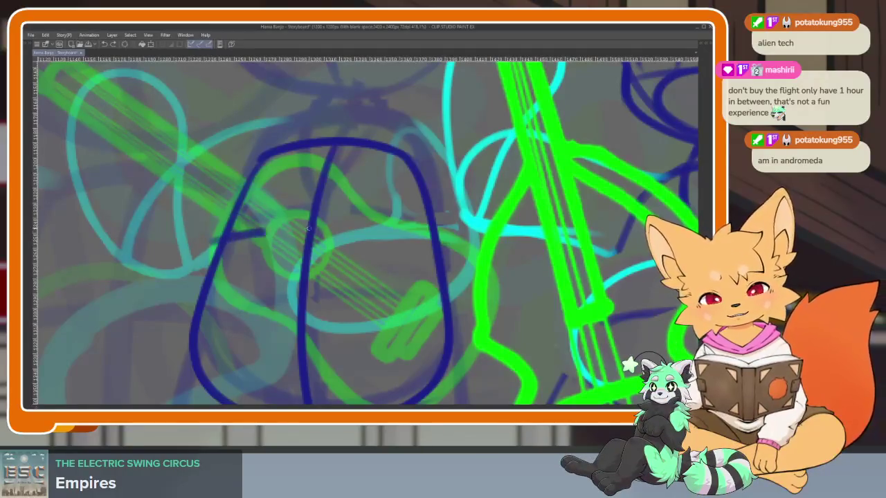
drag(310, 229, 416, 262)
drag(191, 302, 459, 270)
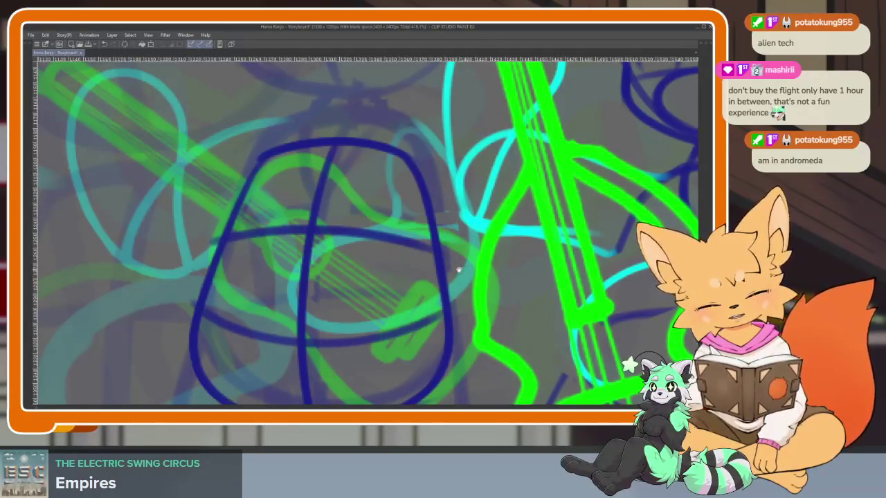
scroll(429, 268, up, 2)
scroll(408, 267, down, 2)
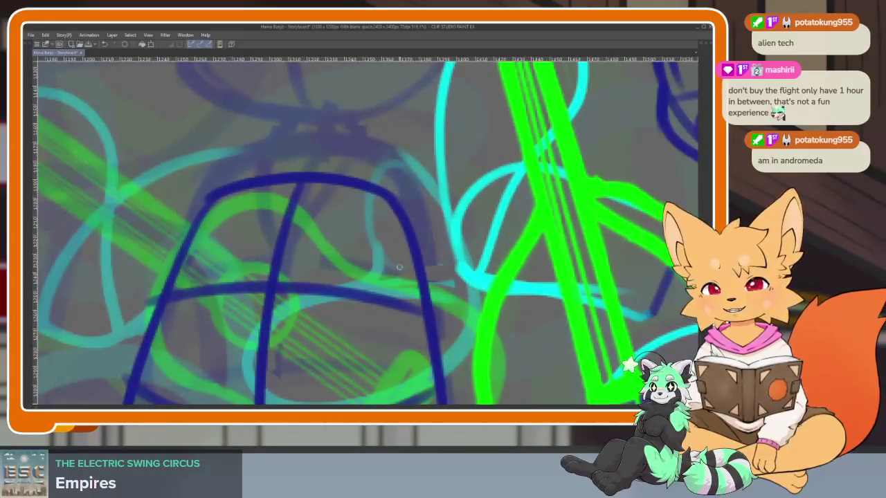
Add a small oval loop on the drum's upper right.
drag(415, 263, 424, 222)
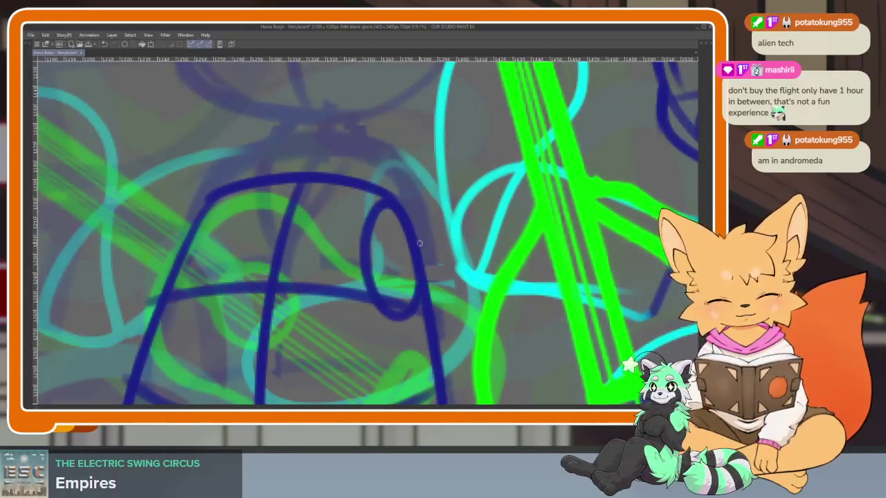
scroll(455, 278, down, 3)
scroll(370, 261, up, 2)
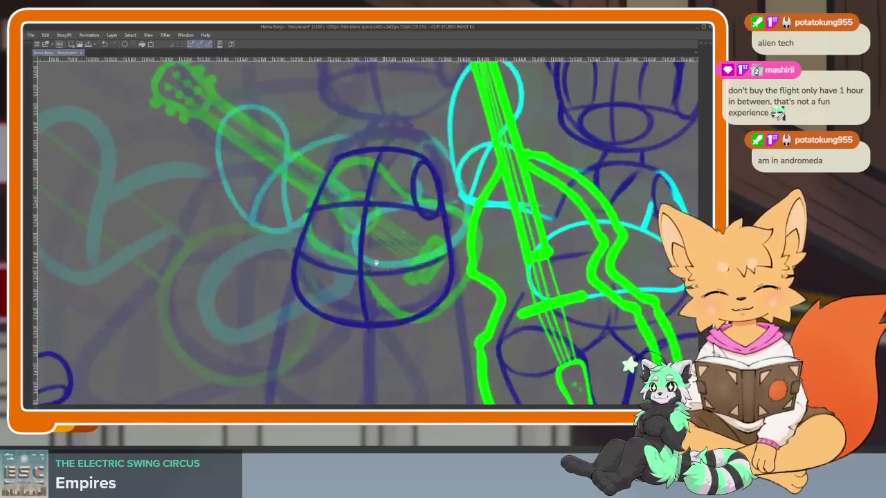
scroll(357, 215, up, 1)
scroll(357, 215, down, 2)
scroll(348, 159, up, 1)
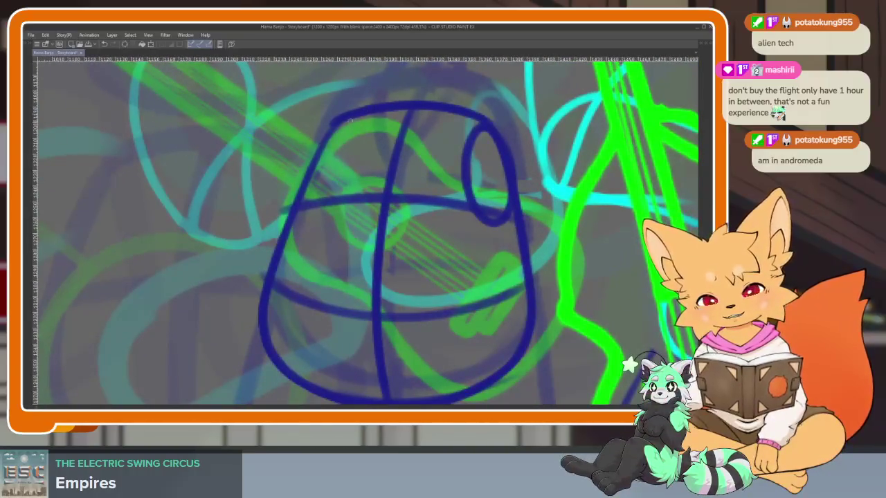
Redraw the drum's left and upper-left outline and erase the extra lower-left stroke.
drag(305, 200, 274, 304)
drag(312, 221, 369, 98)
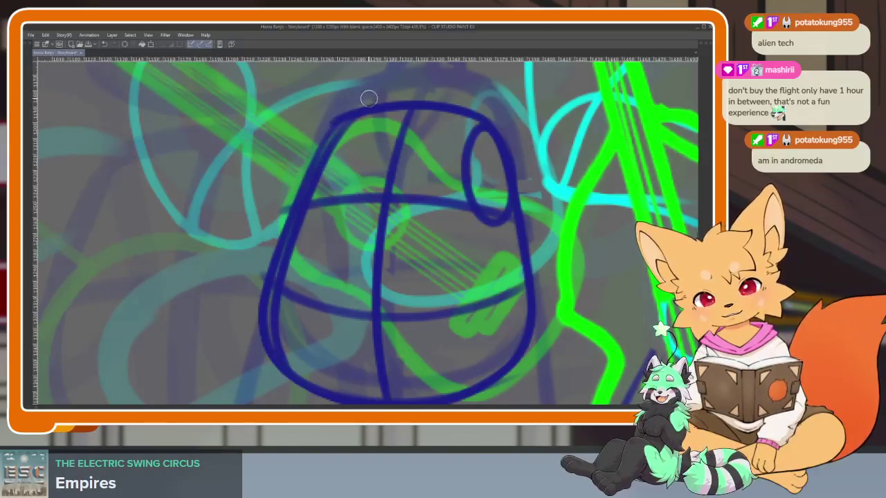
drag(284, 228, 264, 354)
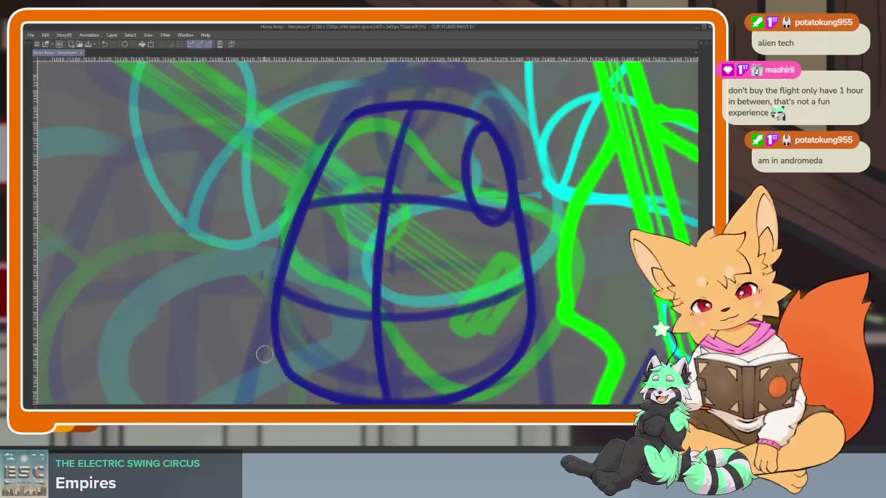
Thin out and rework the drum's thick left edge.
scroll(442, 166, down, 5)
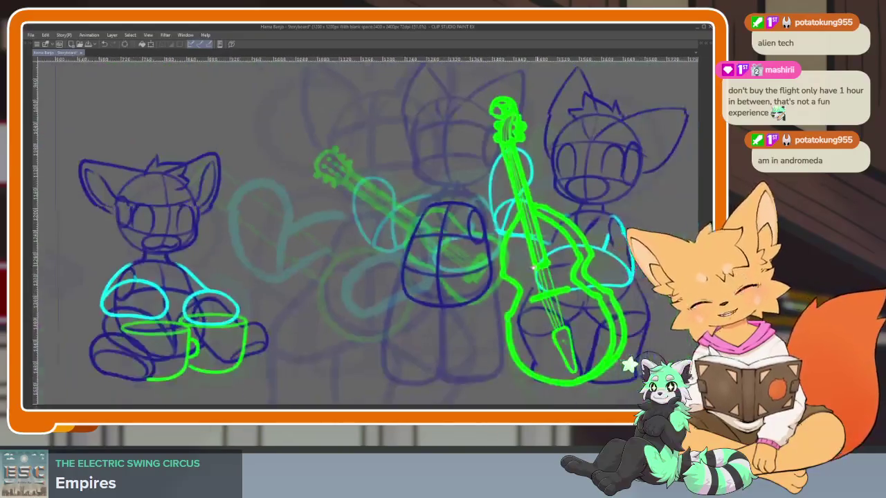
scroll(486, 306, up, 5)
scroll(436, 318, down, 2)
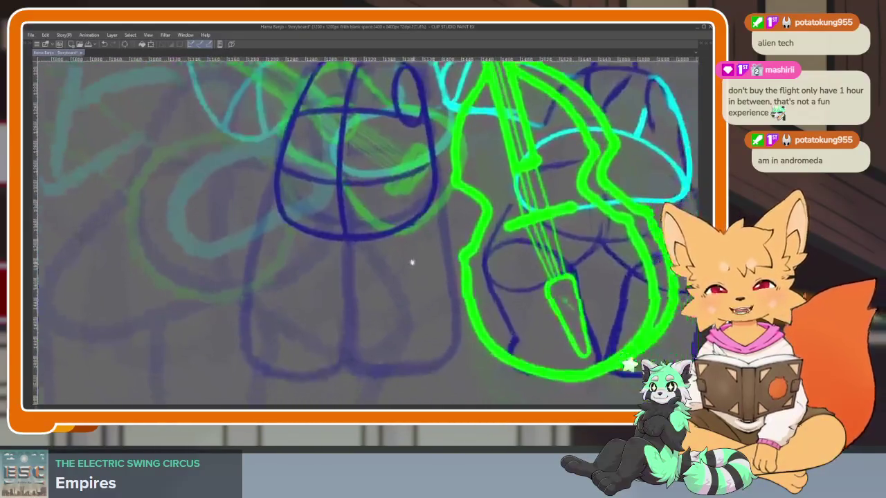
scroll(356, 309, down, 1)
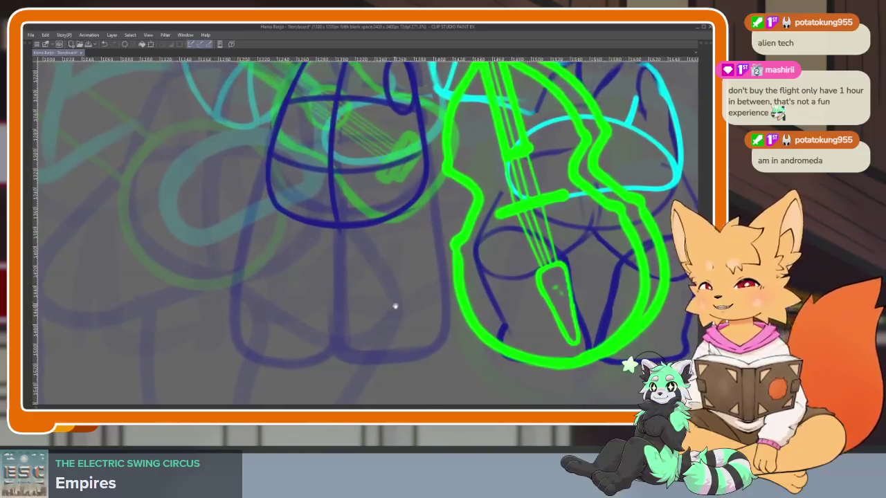
scroll(396, 307, up, 2)
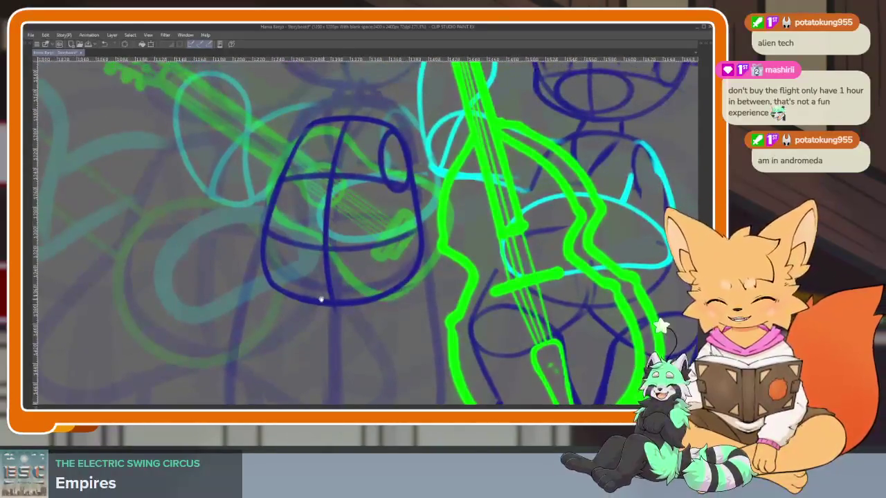
scroll(305, 326, up, 2)
scroll(263, 305, up, 2)
scroll(225, 207, up, 2)
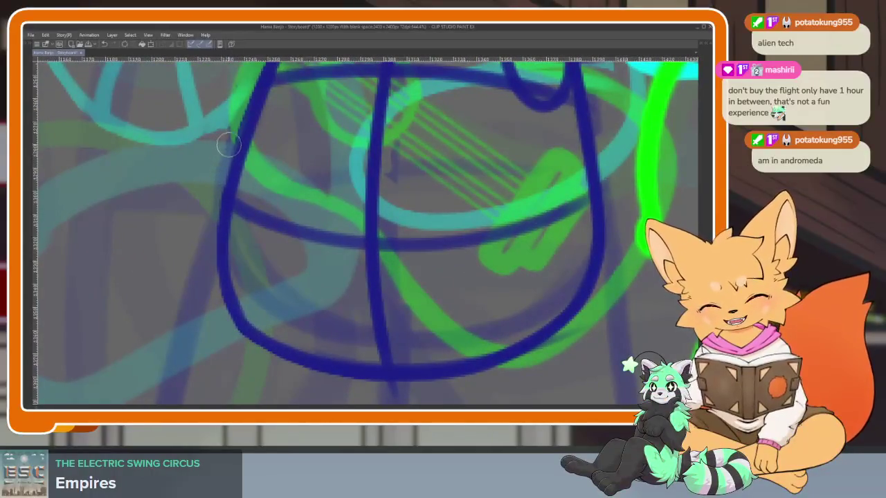
mouse_move(229, 145)
mouse_down()
mouse_move(217, 257)
mouse_move(272, 324)
mouse_up()
mouse_move(237, 153)
mouse_down()
mouse_move(232, 239)
mouse_move(315, 375)
mouse_up()
Redraw the drum's lower-left edge and bottom as one smooth blue curve.
scroll(401, 360, down, 2)
scroll(442, 278, down, 2)
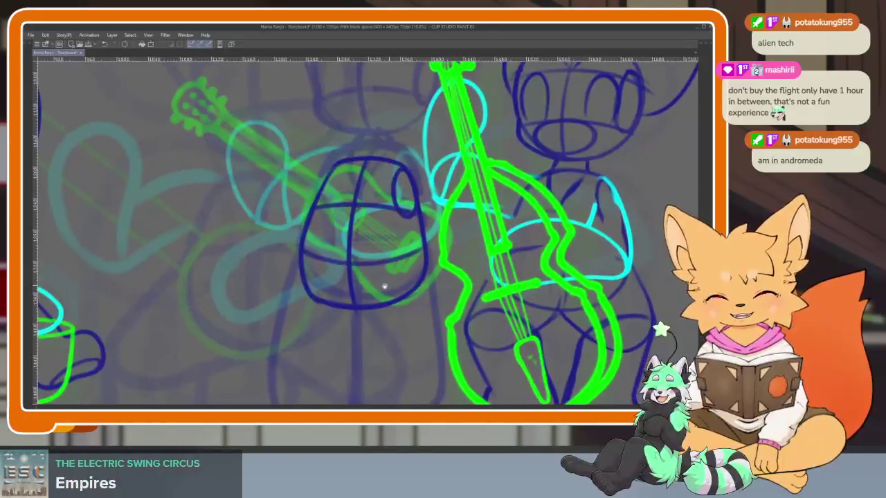
scroll(336, 312, up, 3)
mouse_move(214, 189)
mouse_down()
mouse_move(237, 311)
mouse_move(411, 363)
mouse_up()
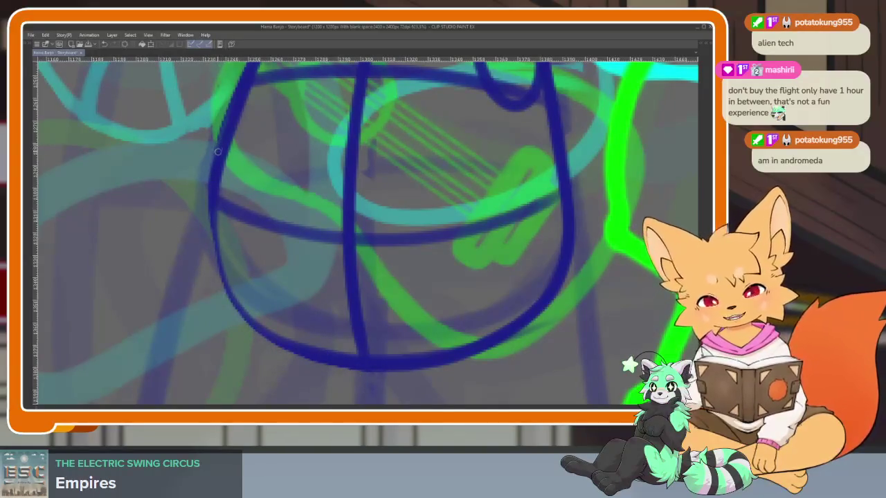
mouse_move(217, 268)
mouse_down()
mouse_move(290, 353)
mouse_move(394, 371)
mouse_up()
scroll(513, 322, down, 3)
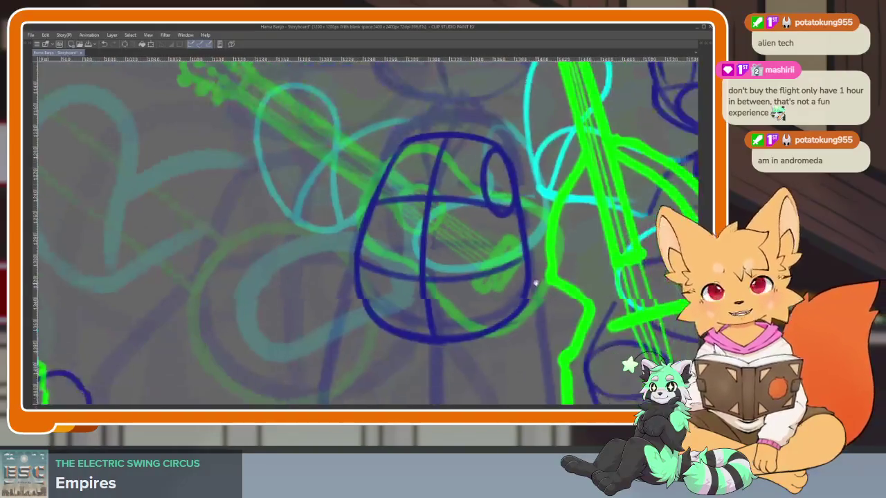
scroll(529, 284, up, 1)
mouse_move(405, 236)
mouse_down()
mouse_move(318, 238)
mouse_move(363, 266)
mouse_up()
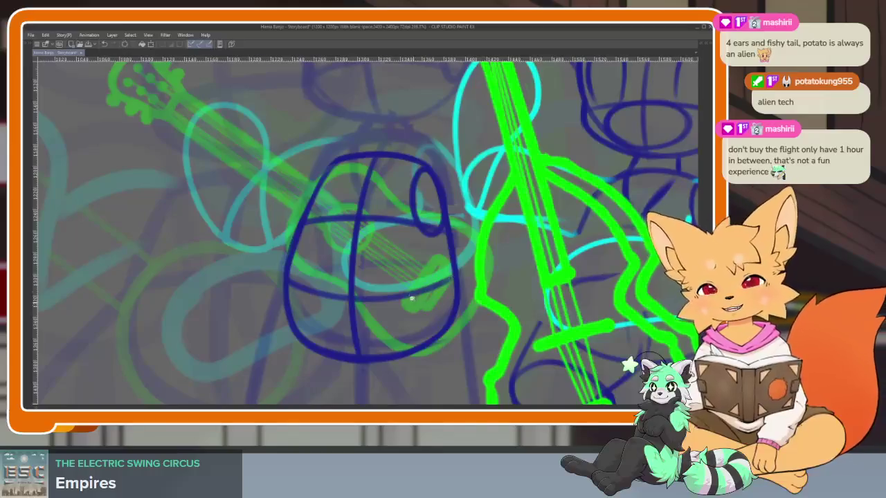
Zoom around the drum and green bass scroll, briefly showing and then hiding the panels.
scroll(412, 299, down, 2)
scroll(414, 305, down, 2)
scroll(417, 313, down, 1)
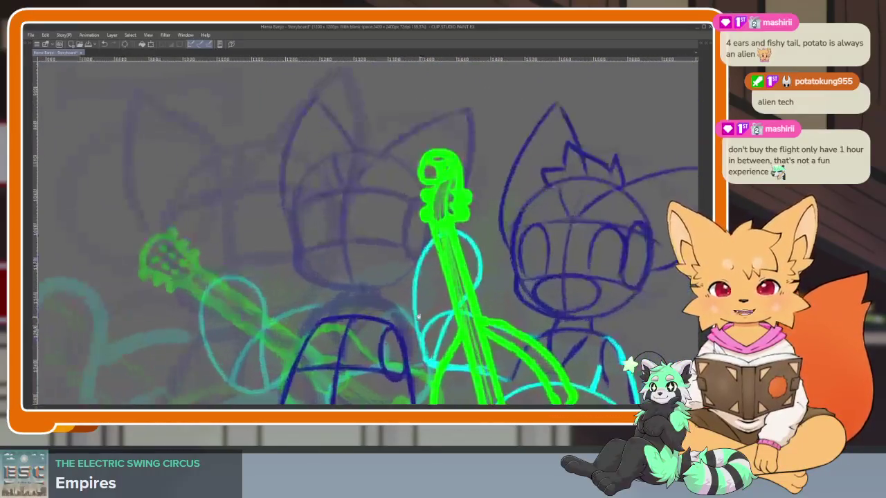
scroll(418, 317, down, 1)
scroll(429, 318, down, 1)
scroll(459, 321, up, 1)
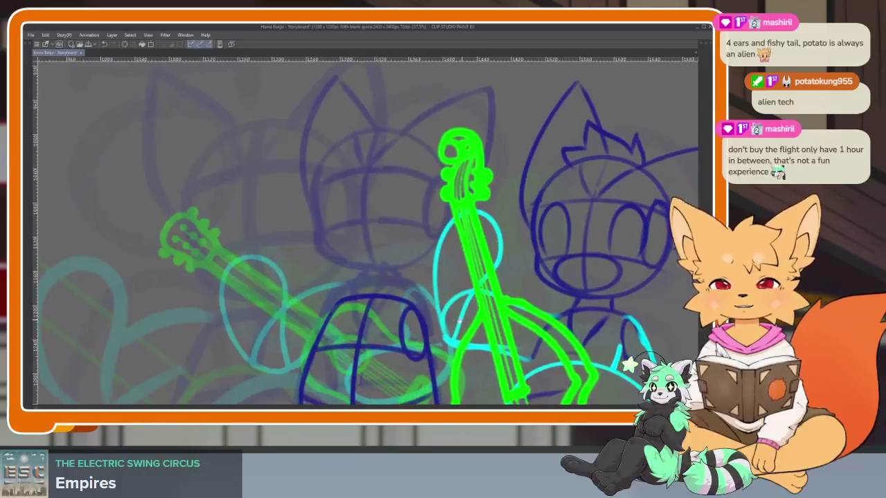
scroll(458, 322, down, 1)
scroll(422, 325, up, 1)
scroll(405, 325, up, 1)
scroll(405, 326, up, 1)
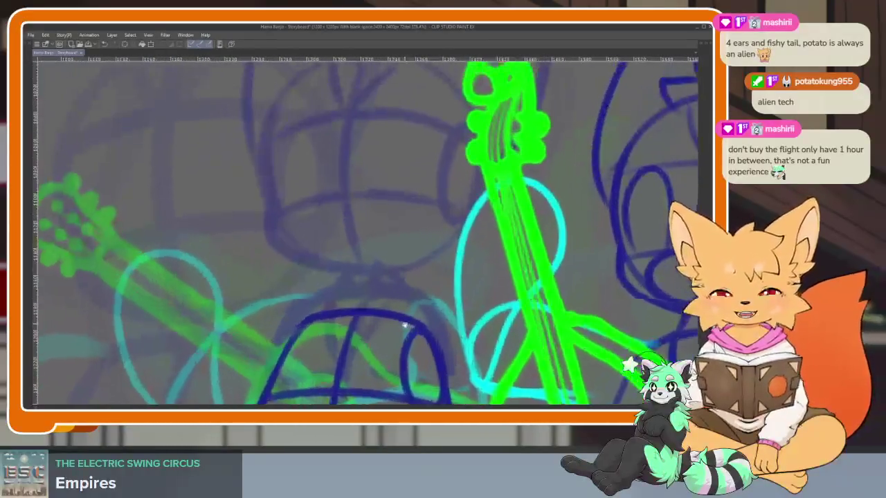
scroll(405, 325, down, 2)
scroll(422, 324, down, 1)
scroll(432, 323, down, 1)
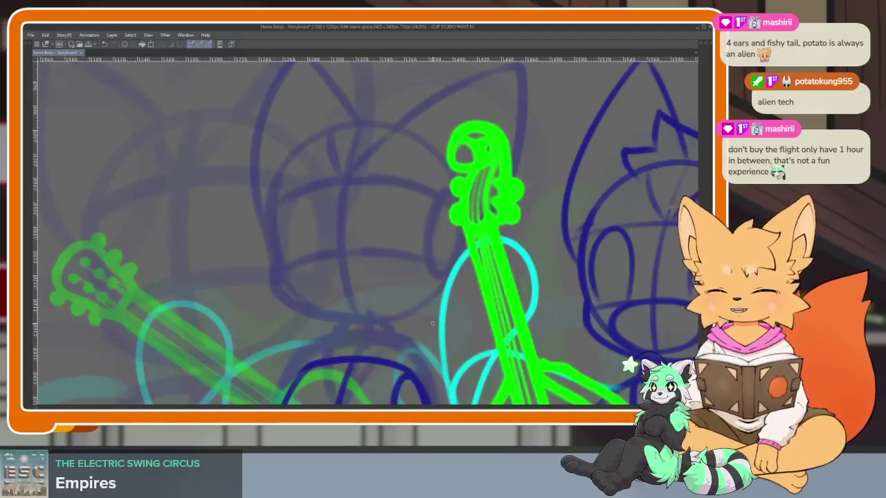
scroll(404, 320, down, 1)
scroll(399, 317, down, 1)
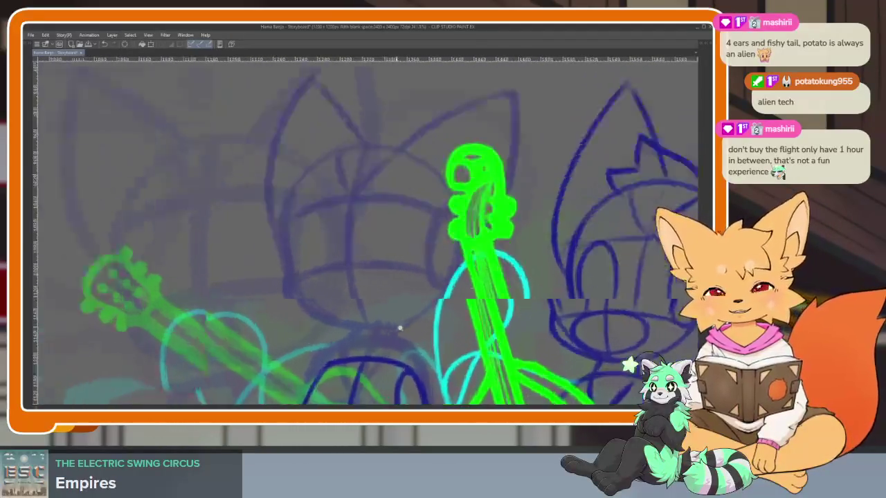
scroll(396, 316, up, 2)
key(Tab)
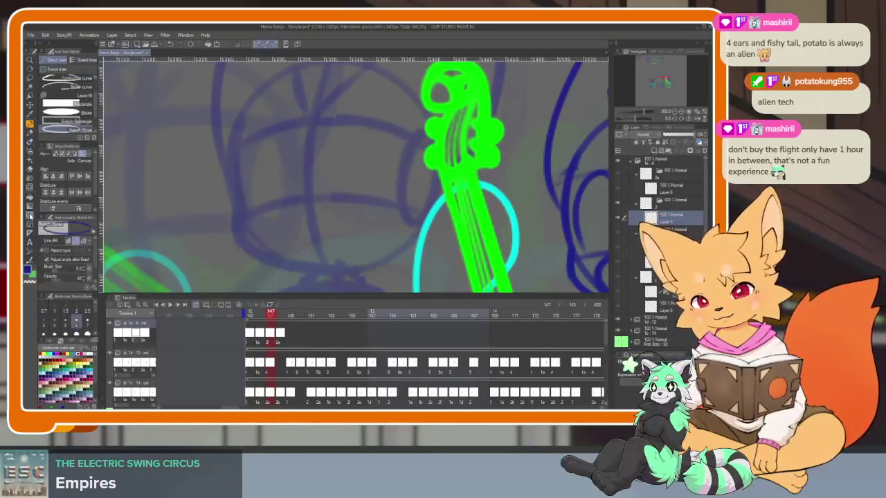
key(Tab)
scroll(410, 318, down, 1)
scroll(410, 318, down, 1)
scroll(410, 320, up, 2)
scroll(409, 320, down, 1)
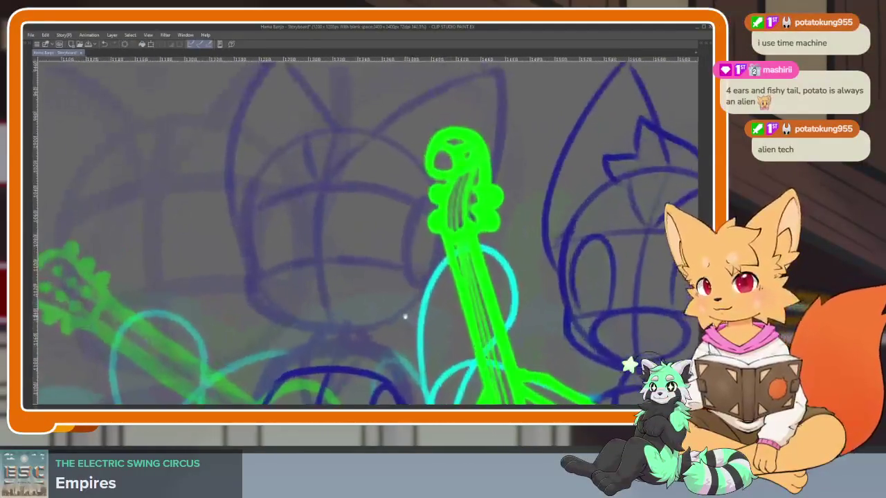
scroll(401, 319, up, 1)
scroll(398, 322, down, 1)
scroll(394, 325, up, 1)
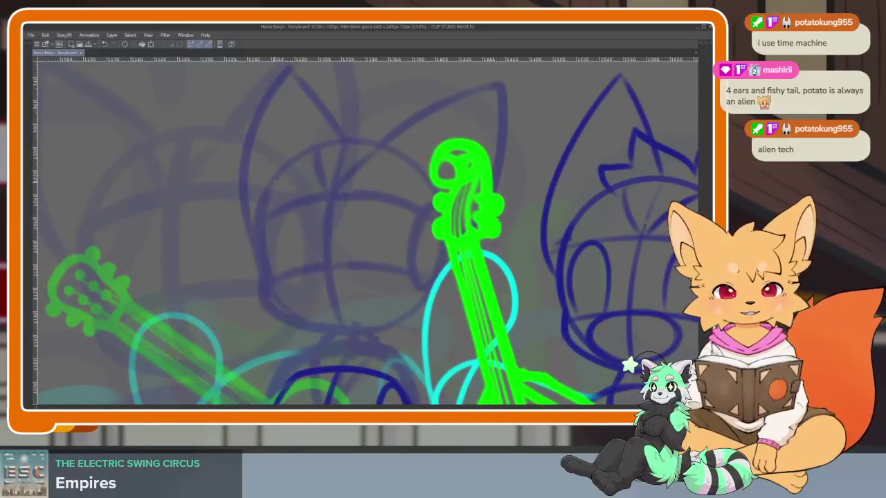
scroll(272, 171, down, 1)
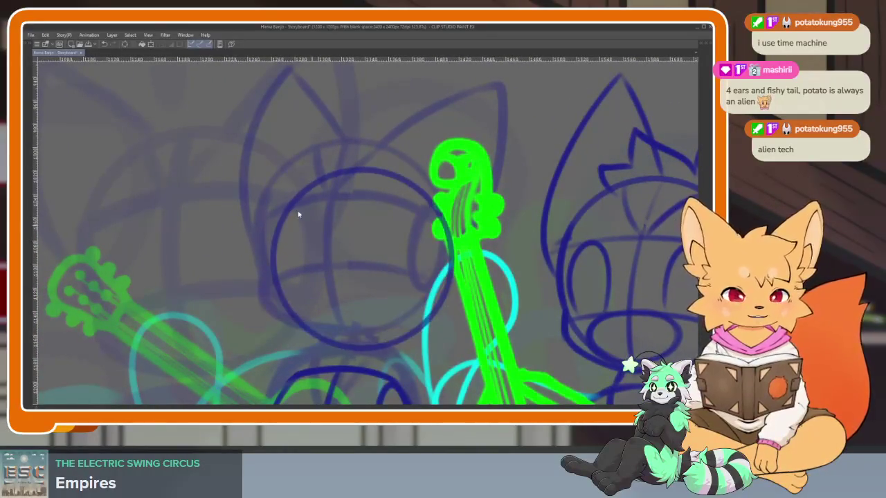
scroll(268, 172, up, 1)
Draw a dark-blue circle for the middle figure's head, retrying twice until it looks right.
drag(266, 174, 441, 274)
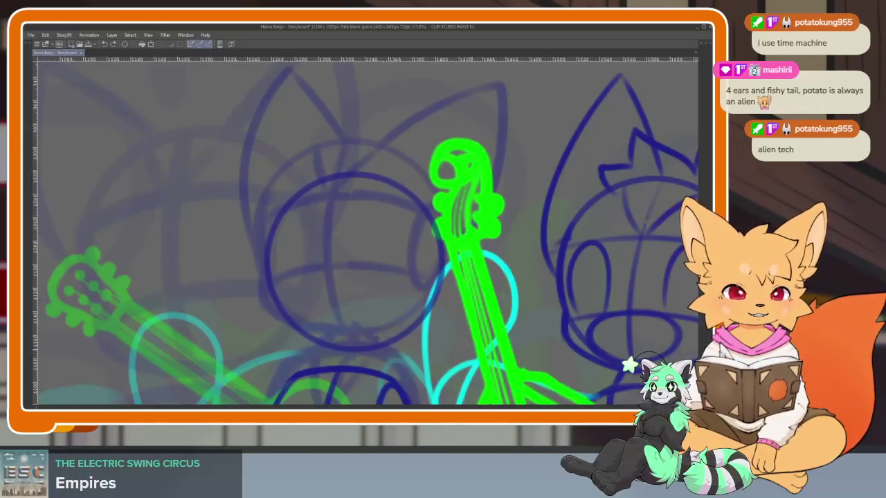
scroll(236, 147, up, 1)
scroll(235, 147, down, 2)
scroll(235, 147, up, 2)
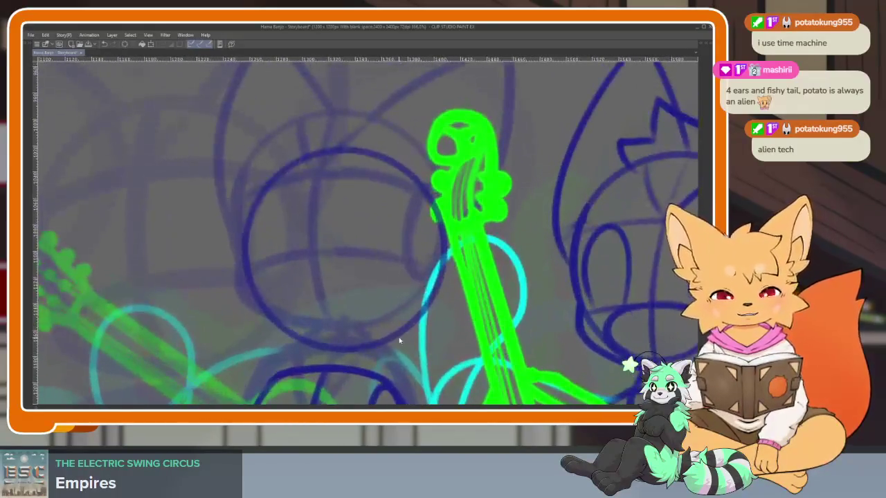
key(ctrl+z)
drag(236, 147, 441, 353)
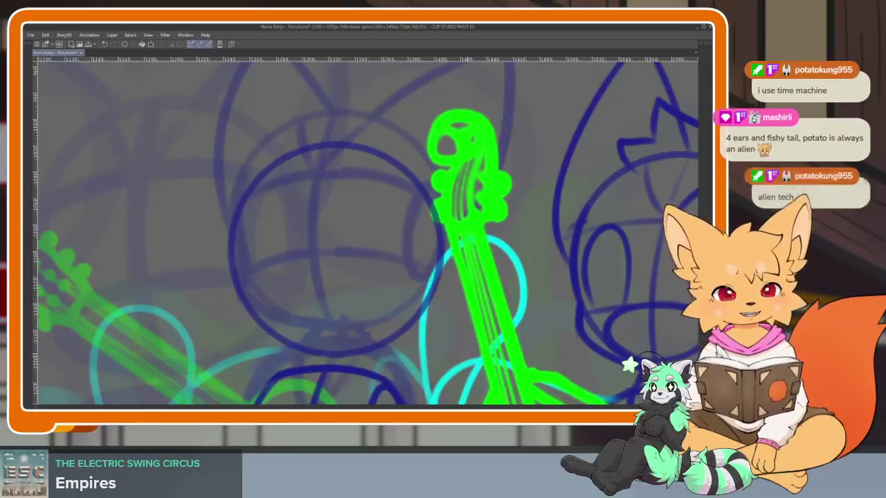
key(ctrl+z)
drag(236, 139, 453, 355)
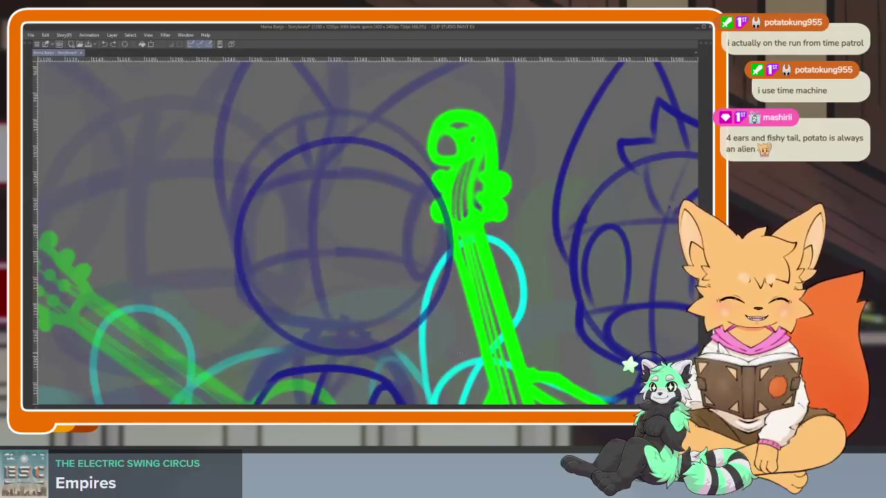
scroll(454, 333, up, 1)
scroll(422, 318, down, 2)
scroll(429, 312, up, 2)
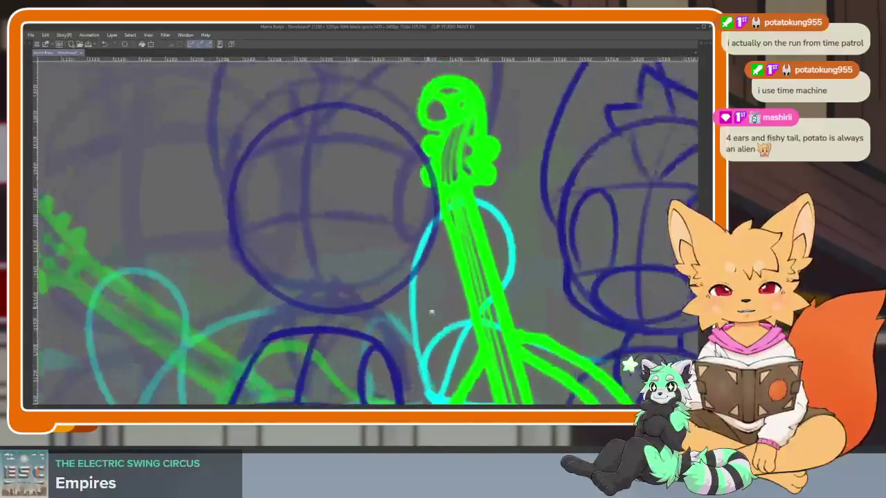
scroll(441, 339, up, 1)
scroll(442, 339, down, 1)
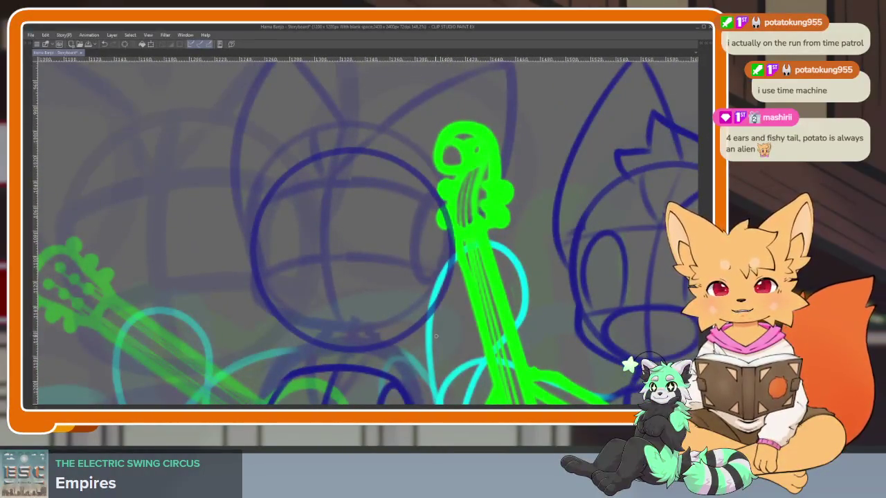
scroll(436, 336, down, 1)
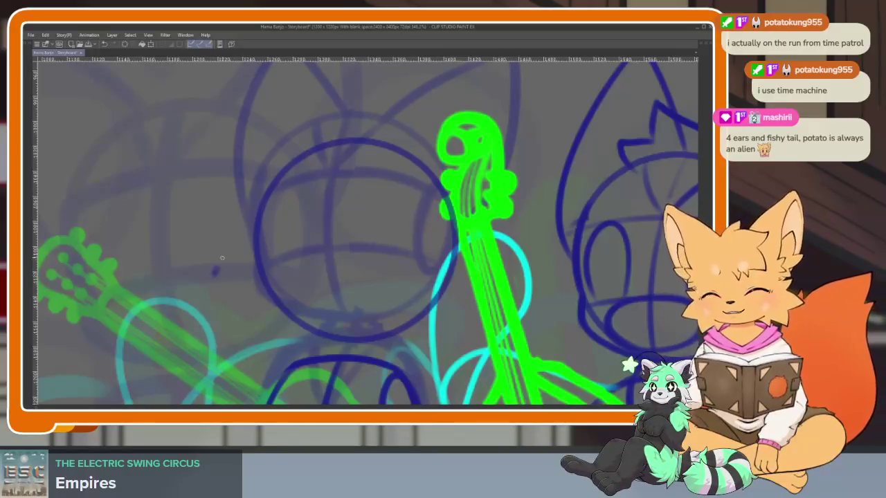
Draw a vertical centre guide line through the dark-blue head circle.
scroll(388, 325, up, 2)
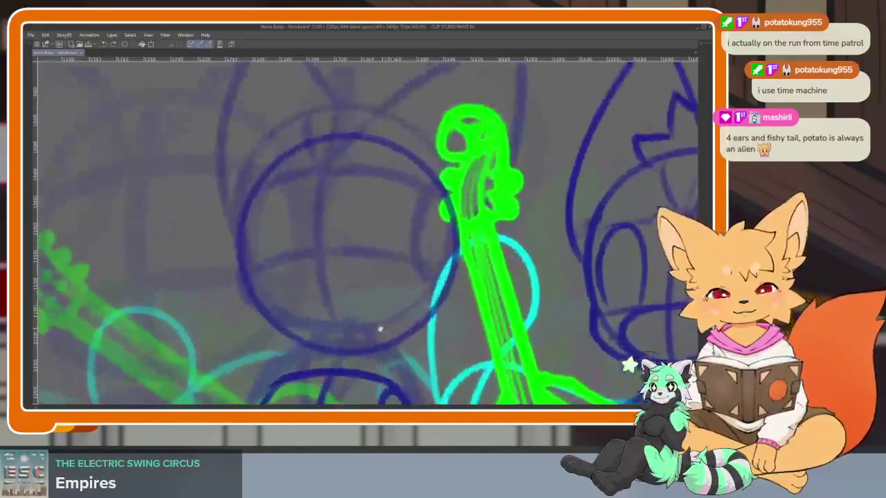
mouse_move(349, 129)
mouse_down()
mouse_move(327, 252)
mouse_move(332, 353)
mouse_up()
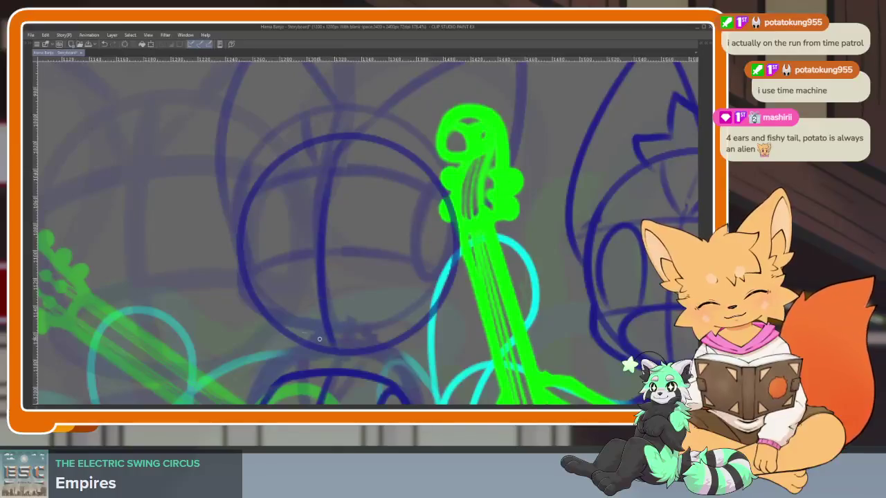
scroll(333, 339, up, 2)
scroll(355, 331, up, 2)
scroll(356, 330, down, 3)
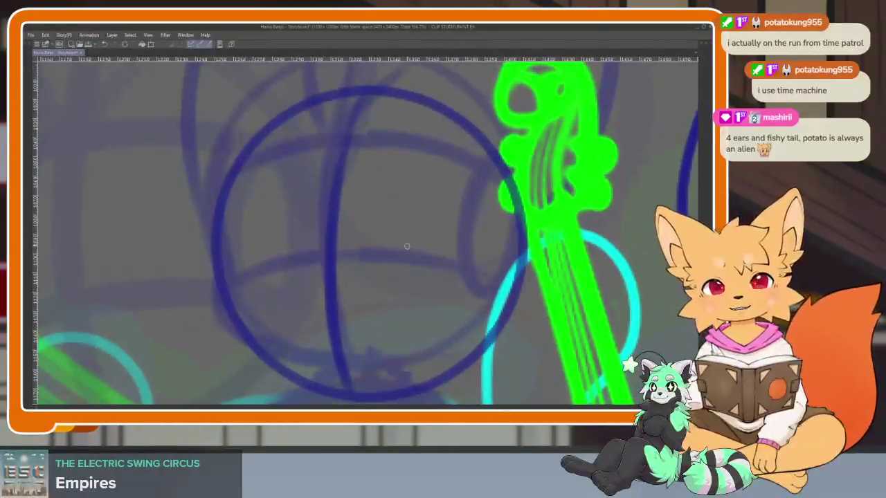
scroll(383, 335, down, 2)
scroll(371, 330, up, 2)
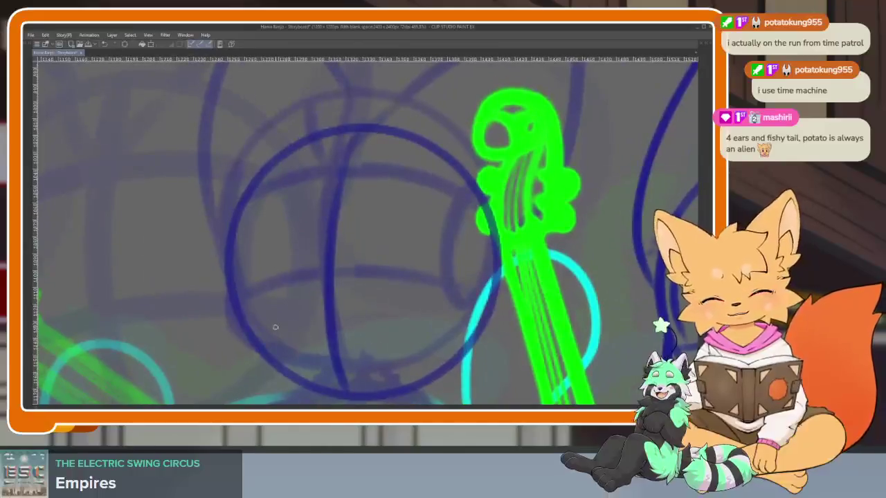
Add curved horizontal guide arcs across the circle, from the left rim to the bass neck.
mouse_move(237, 321)
mouse_down()
mouse_move(401, 305)
mouse_move(487, 331)
mouse_up()
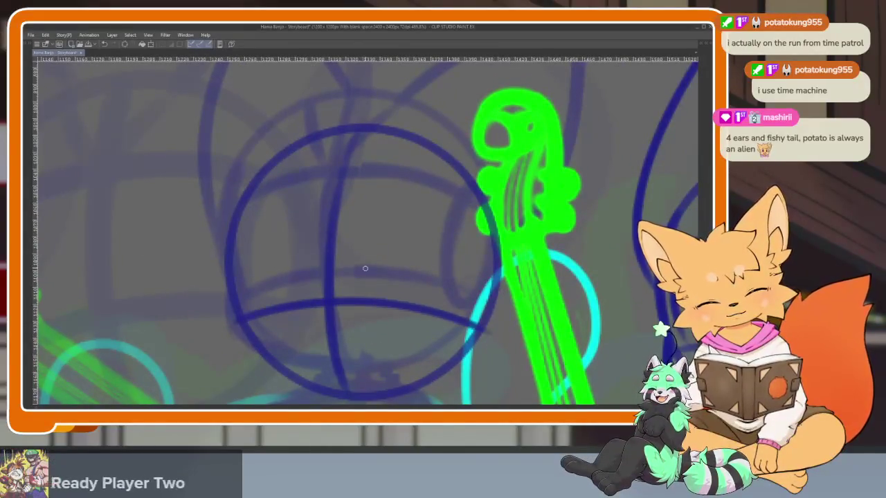
drag(227, 230, 309, 200)
drag(363, 194, 505, 228)
key(ctrl+z)
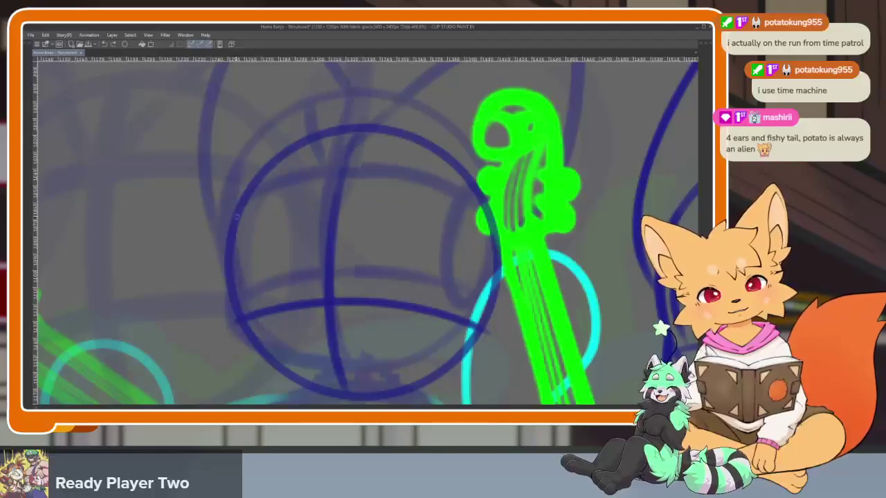
mouse_move(232, 222)
mouse_down()
mouse_move(276, 212)
mouse_move(483, 234)
mouse_up()
key(ctrl+z)
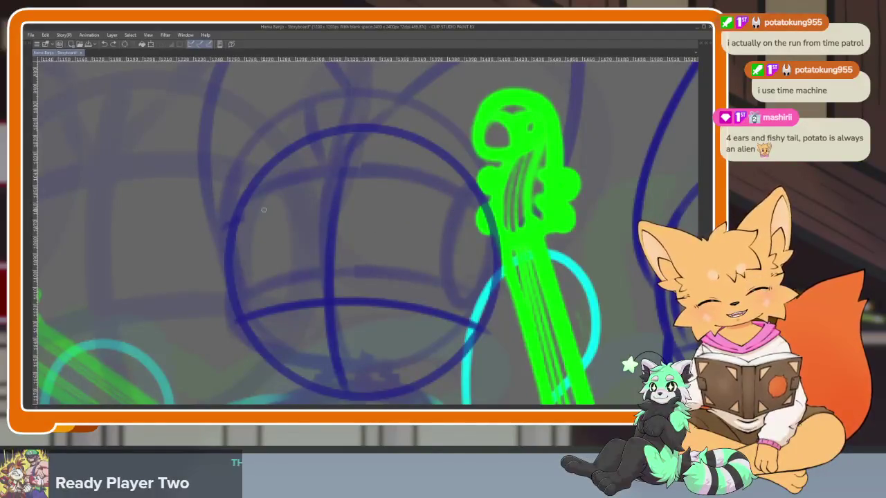
mouse_move(240, 219)
mouse_down()
mouse_move(435, 207)
mouse_move(505, 237)
mouse_up()
scroll(378, 270, down, 2)
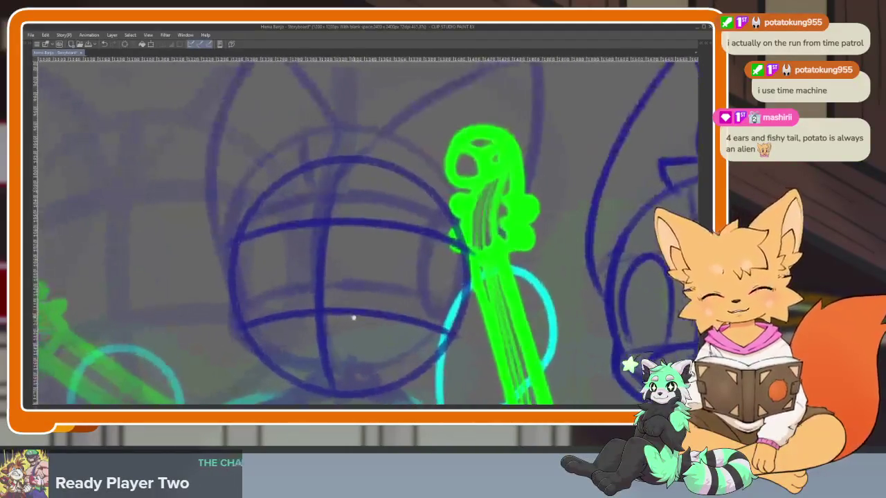
scroll(257, 333, up, 2)
scroll(257, 333, up, 1)
drag(262, 335, 257, 307)
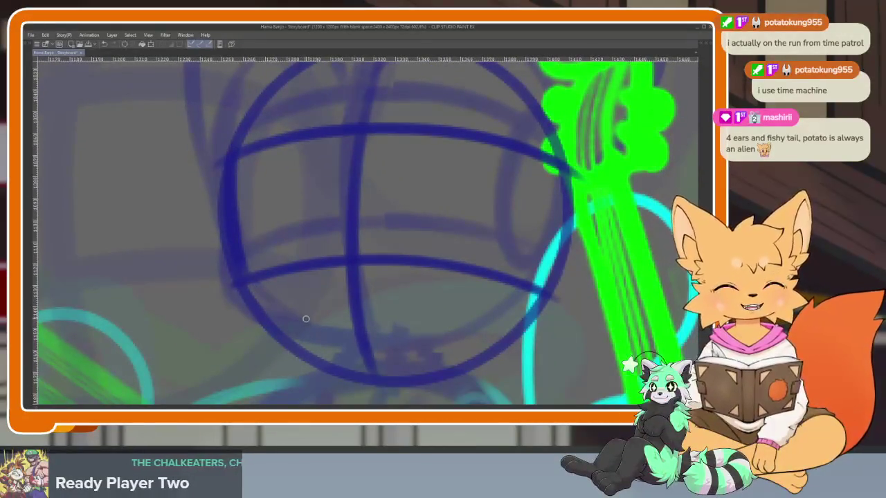
mouse_move(316, 336)
mouse_down()
mouse_move(419, 320)
mouse_move(440, 307)
mouse_up()
Extend the circle's dark blue outline down its left edge and along its bottom.
scroll(429, 311, down, 2)
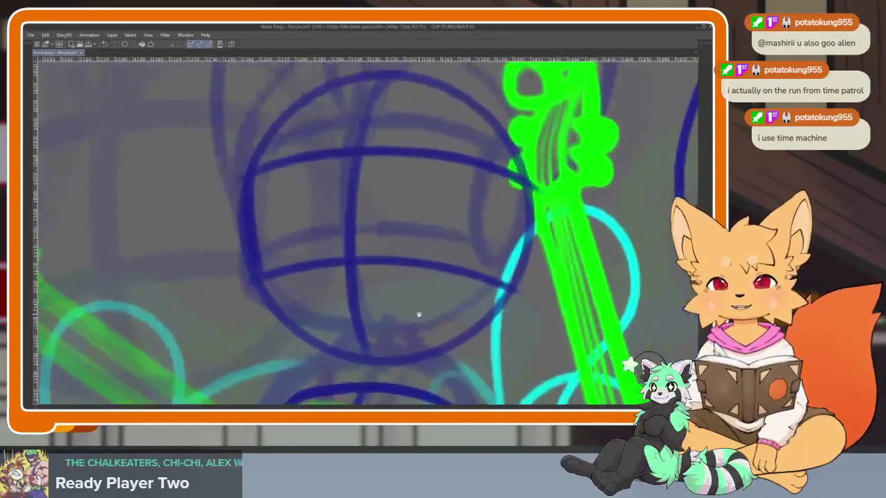
drag(260, 264, 252, 311)
drag(281, 343, 453, 360)
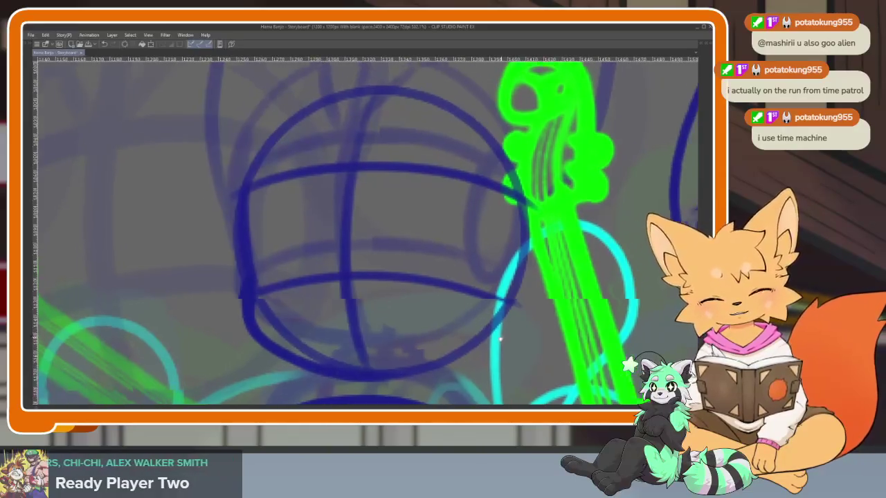
Draw a dark blue curve beside the green bass, then zoom out to review.
drag(508, 307, 485, 333)
drag(471, 207, 487, 322)
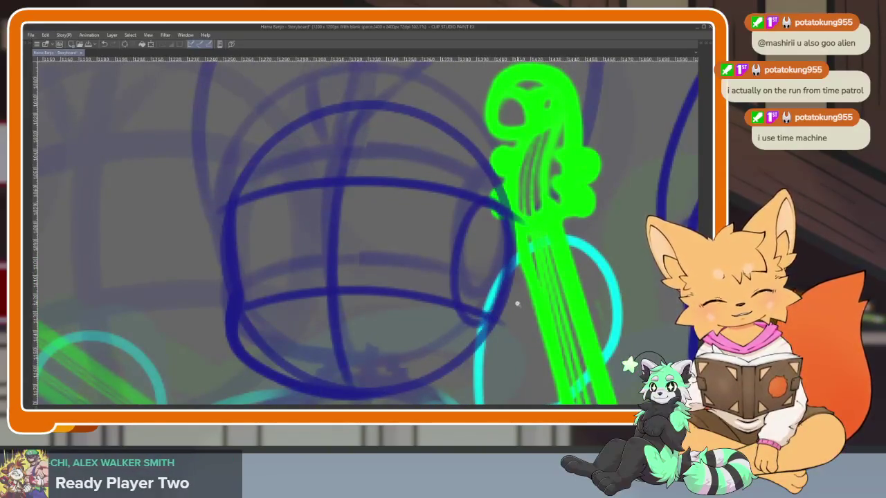
scroll(518, 303, down, 5)
scroll(500, 306, up, 5)
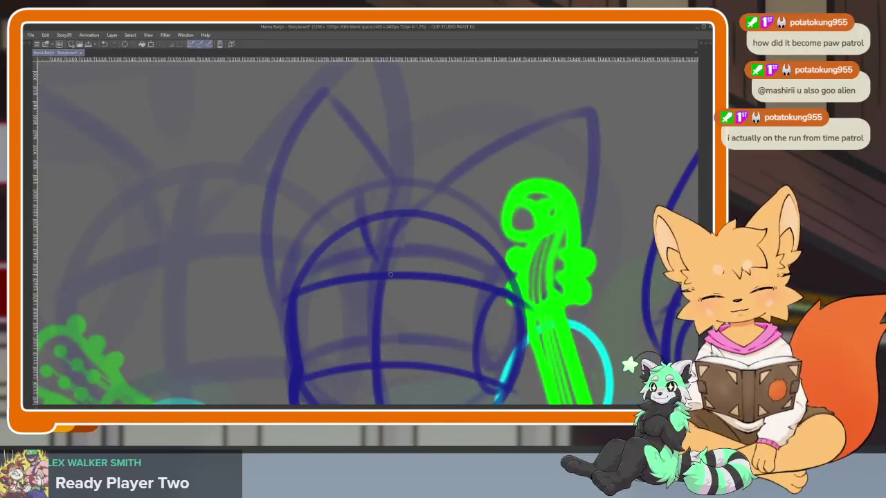
scroll(489, 295, down, 1)
scroll(499, 296, down, 1)
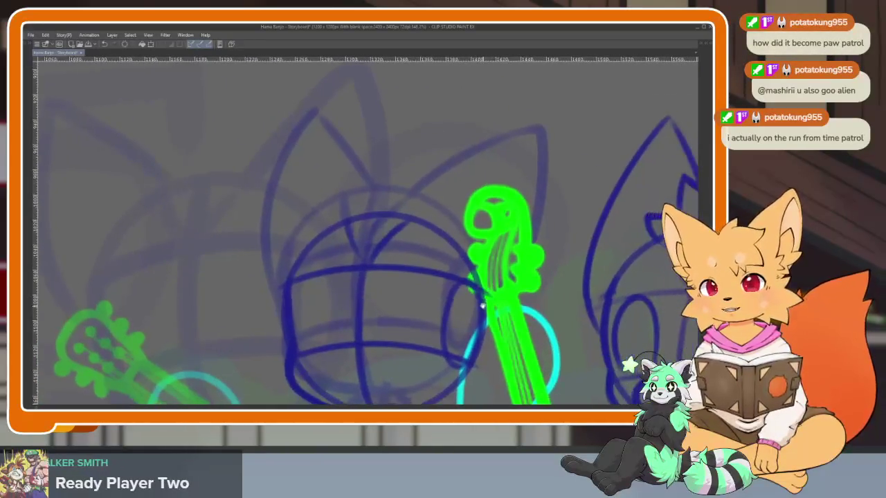
drag(510, 297, 505, 296)
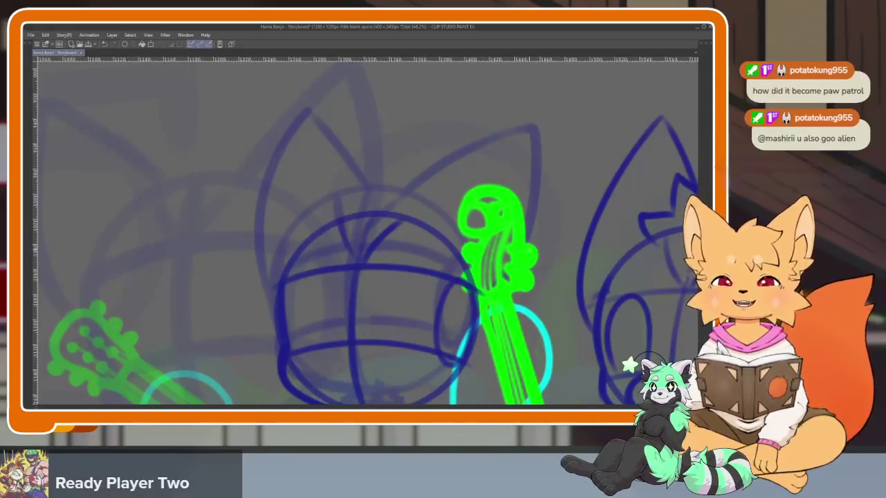
scroll(512, 263, down, 2)
scroll(436, 317, up, 1)
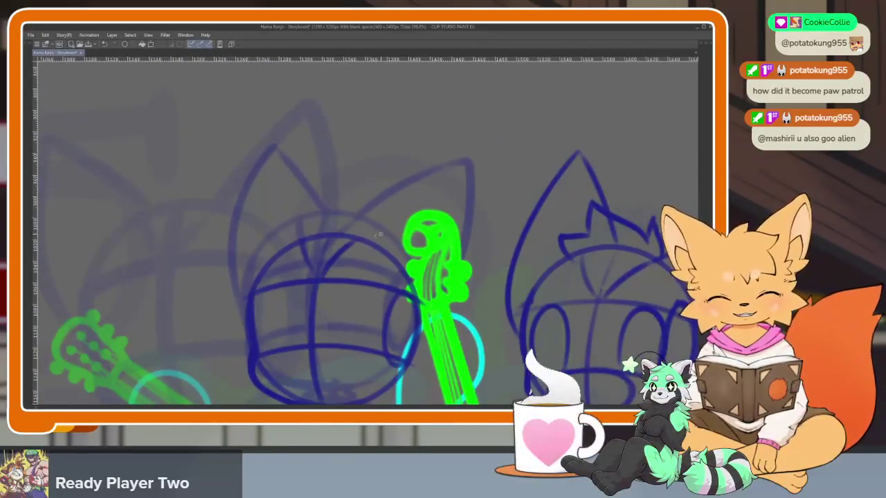
Draw the middle character's right ear toward the bass and the left ear in dark blue.
mouse_move(474, 184)
mouse_down()
mouse_move(478, 277)
mouse_move(423, 322)
mouse_up()
drag(319, 229, 266, 164)
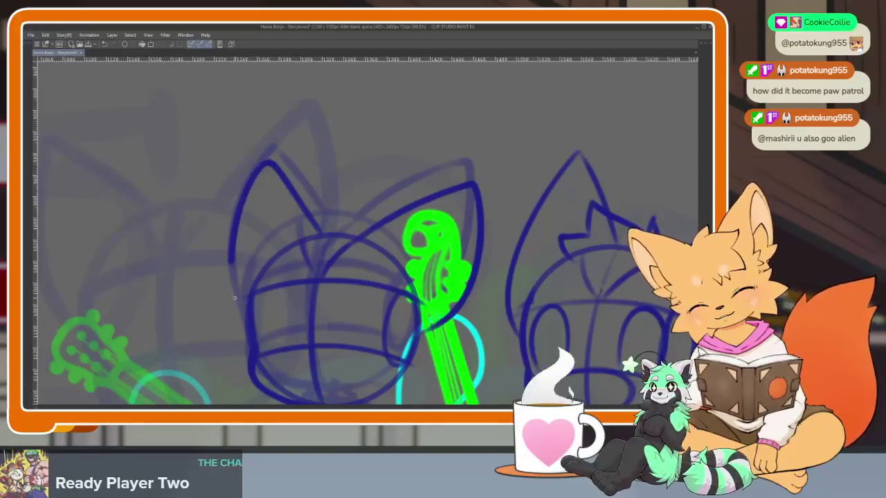
scroll(474, 311, down, 3)
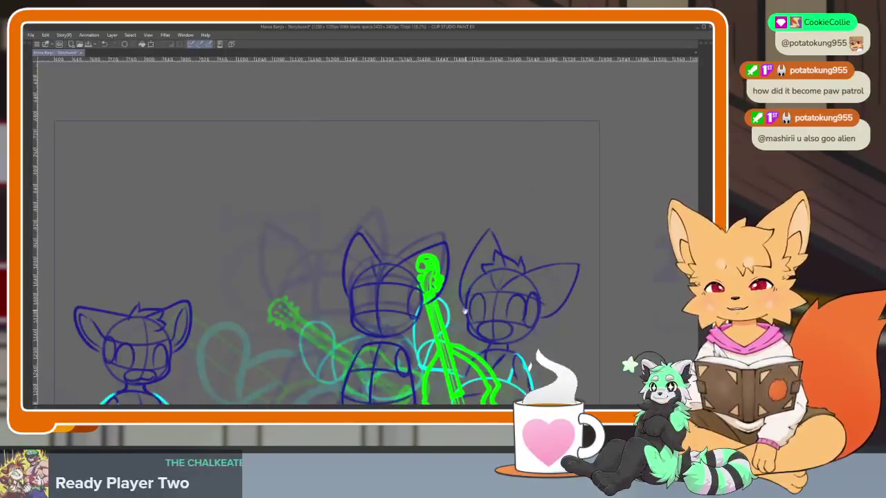
scroll(415, 309, down, 2)
scroll(361, 306, up, 2)
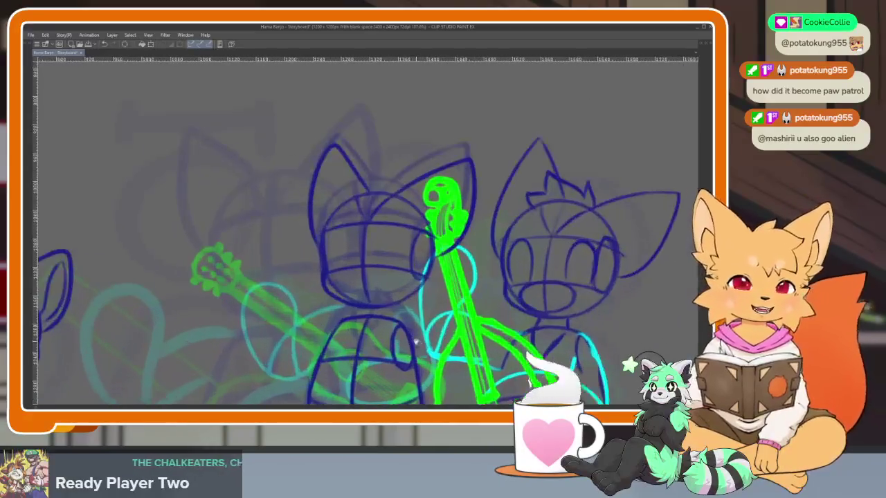
scroll(361, 305, up, 2)
scroll(361, 305, up, 2)
Sketch a dark blue stroke across the middle character's lower body and zoom to check it.
scroll(361, 305, up, 3)
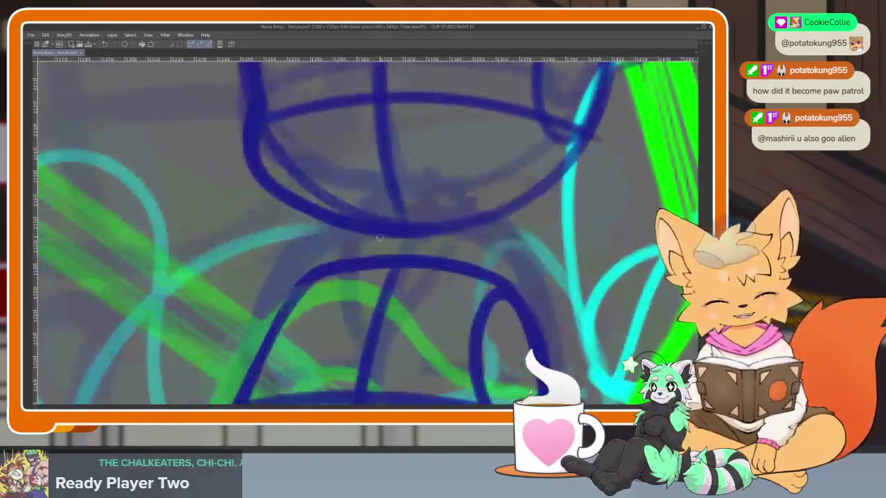
drag(364, 252, 449, 232)
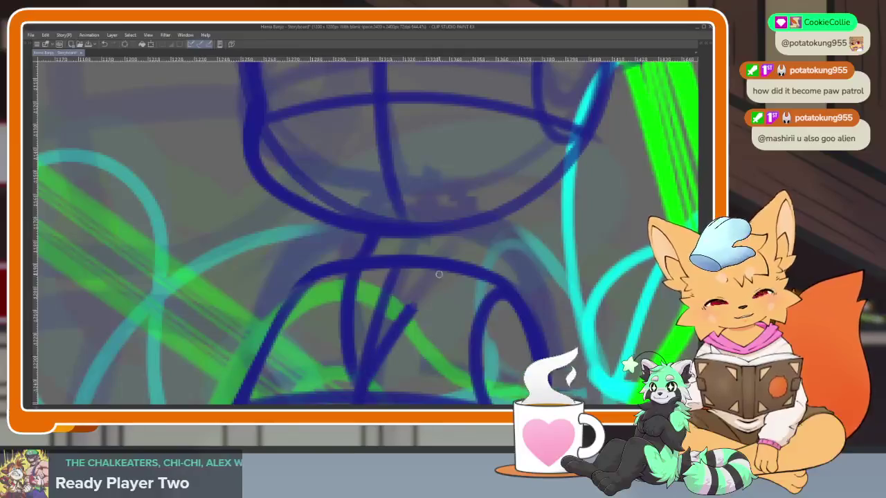
scroll(479, 256, down, 5)
scroll(478, 256, down, 2)
scroll(471, 257, down, 1)
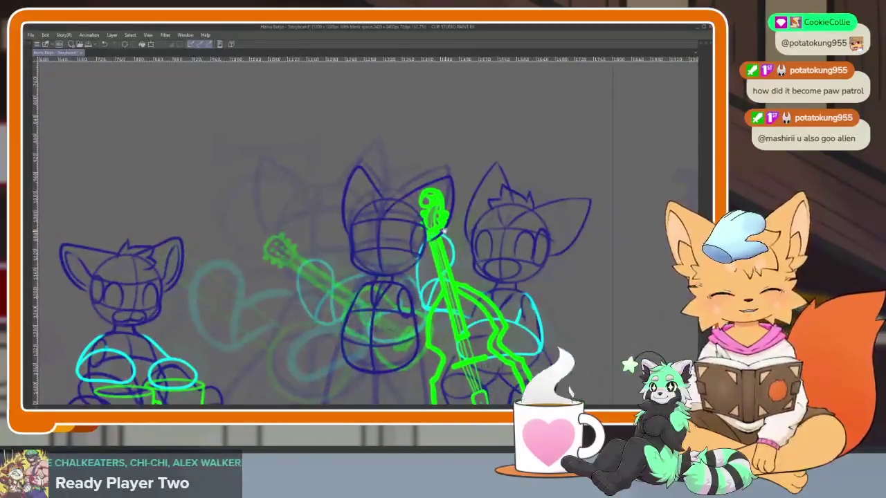
scroll(450, 263, down, 3)
scroll(444, 264, up, 4)
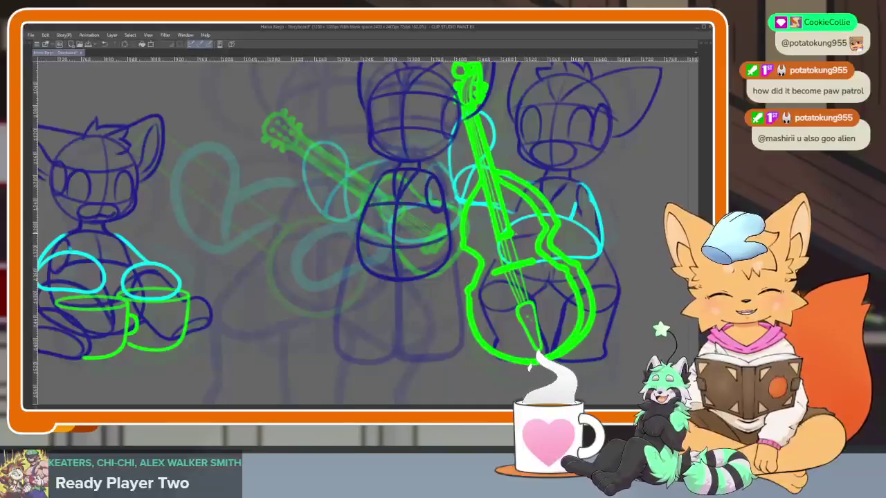
scroll(435, 307, up, 1)
scroll(370, 315, up, 2)
scroll(372, 321, down, 2)
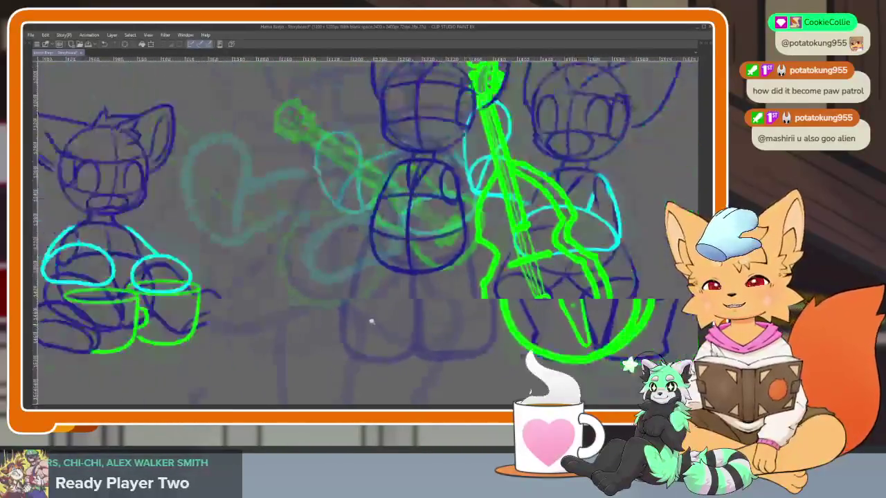
scroll(388, 319, up, 3)
scroll(393, 316, down, 2)
scroll(387, 312, up, 2)
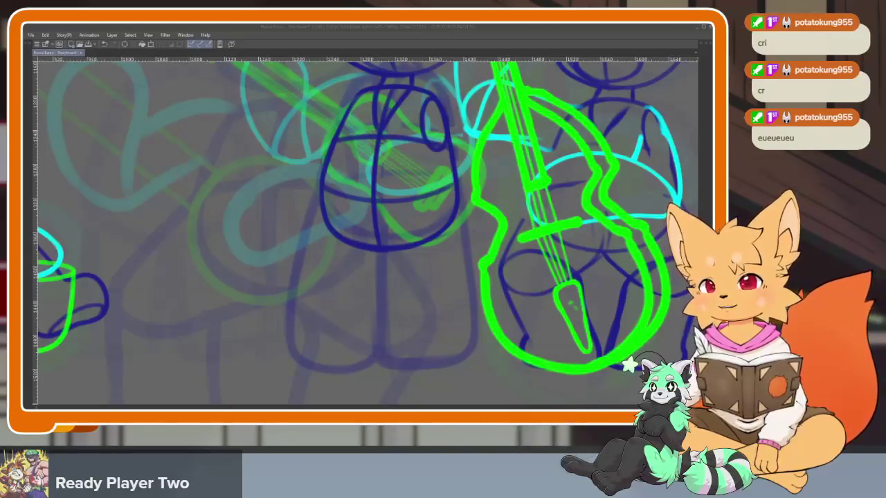
click(392, 35)
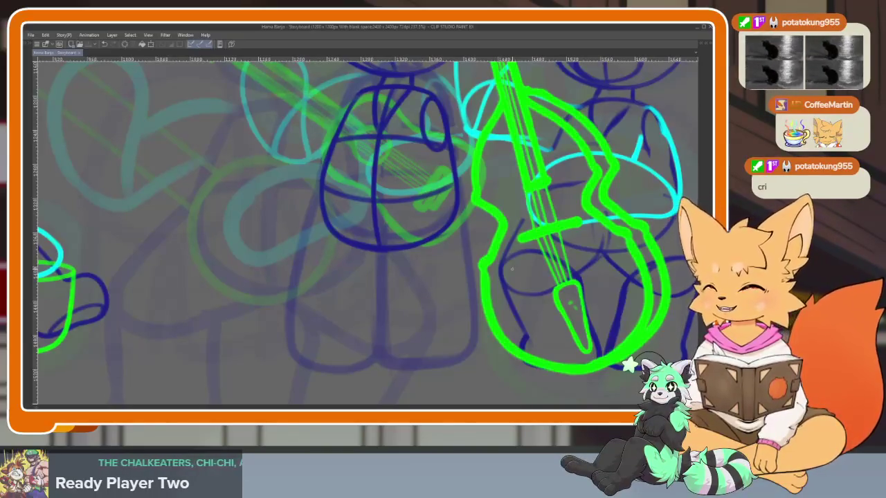
Draw a diagonal dark blue line down the body's left side, undoing stray strokes.
drag(381, 299, 405, 294)
key(ctrl+z)
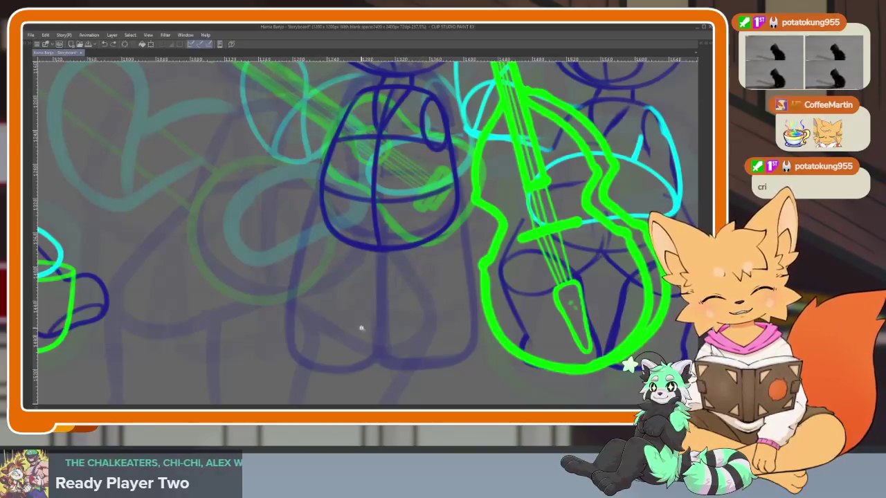
scroll(360, 327, up, 3)
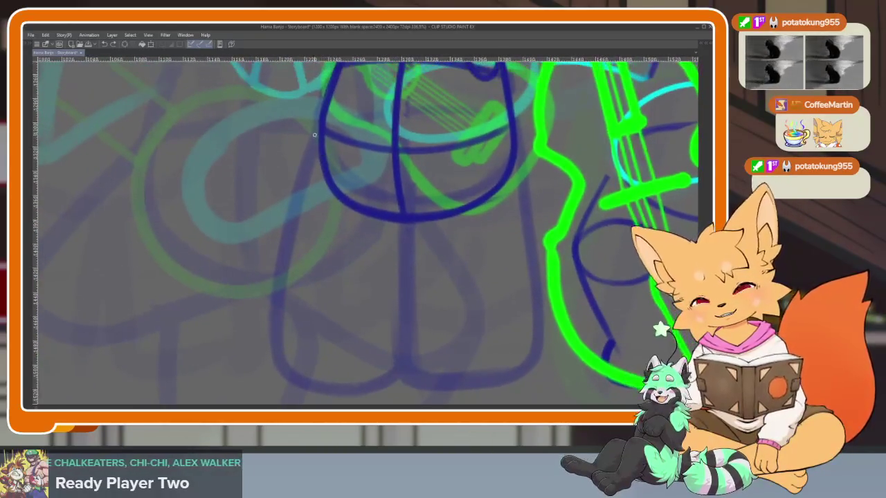
mouse_move(320, 132)
mouse_down()
mouse_move(265, 202)
mouse_move(408, 220)
mouse_up()
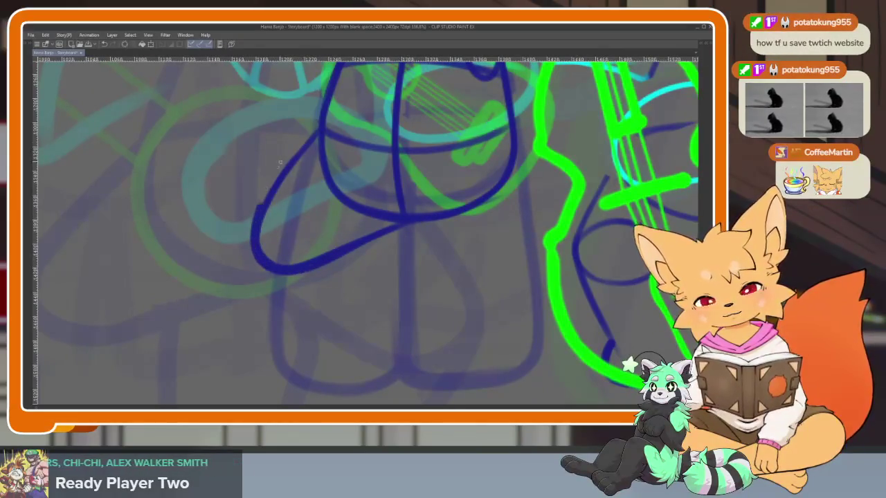
mouse_move(300, 271)
mouse_down()
mouse_move(304, 133)
mouse_move(267, 198)
mouse_move(416, 222)
mouse_up()
key(ctrl+z)
Redraw the hip loop's right side curving back left, with a stroke beneath it.
scroll(429, 277, down, 2)
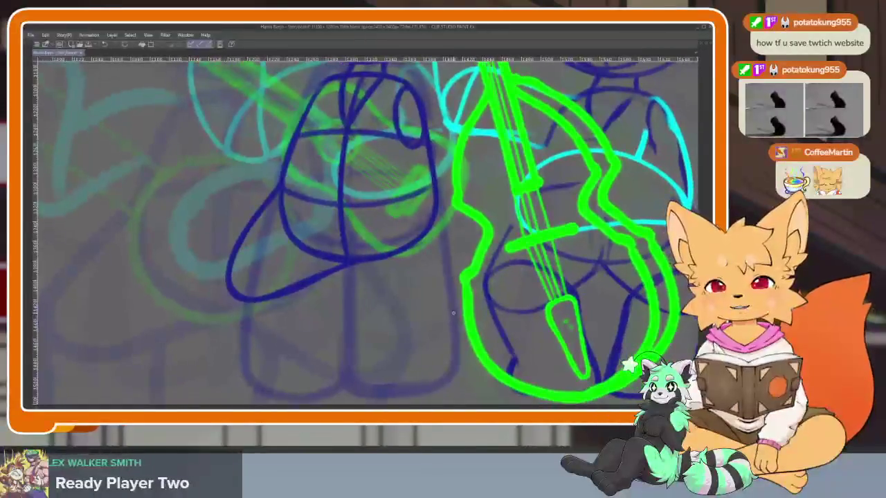
scroll(452, 331, down, 2)
scroll(469, 309, up, 2)
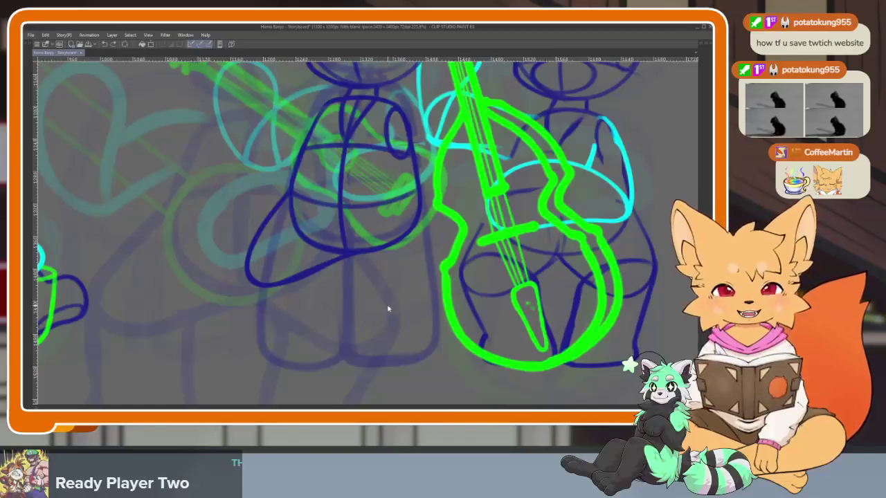
scroll(397, 321, up, 1)
scroll(397, 320, up, 1)
scroll(375, 300, up, 2)
scroll(389, 310, up, 1)
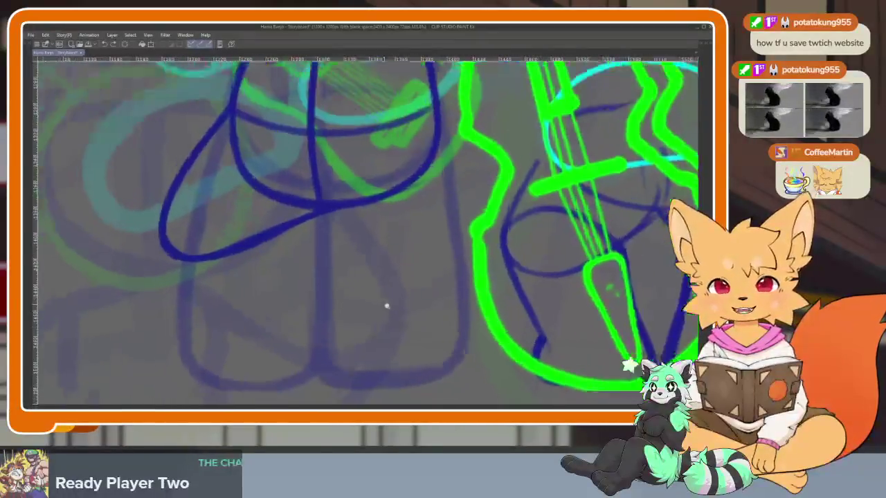
scroll(385, 306, up, 1)
scroll(380, 320, up, 1)
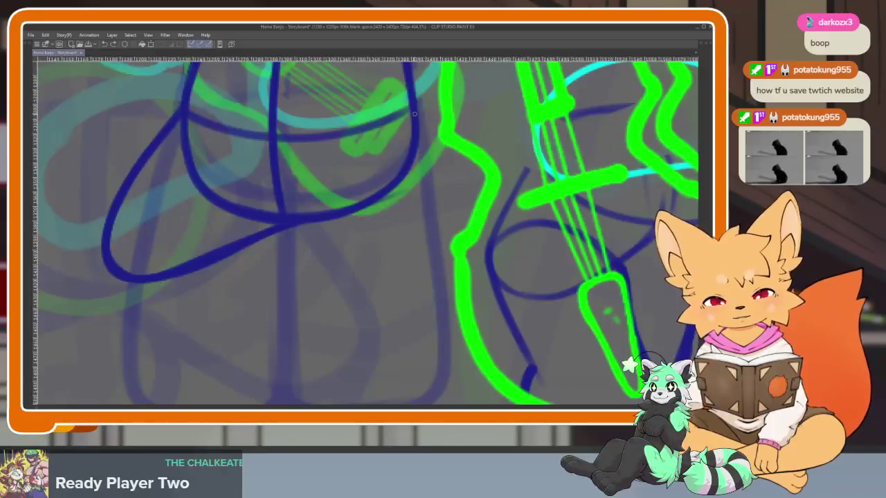
drag(433, 130, 492, 239)
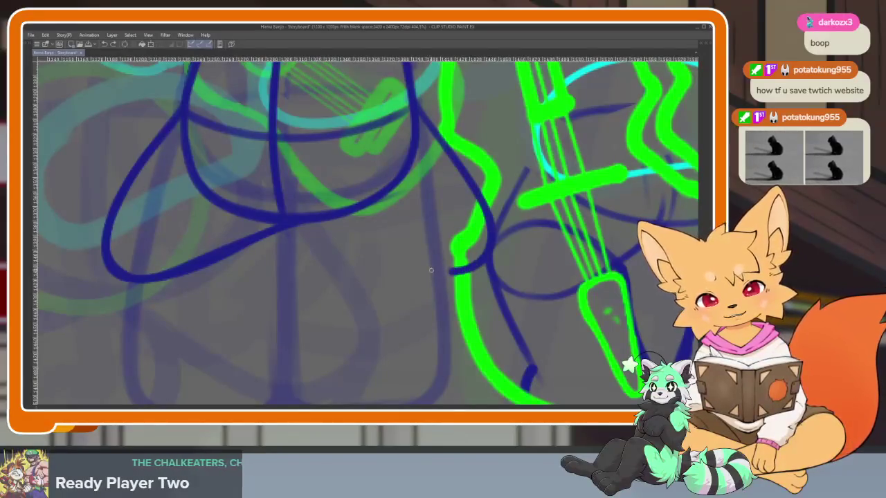
key(ctrl+z)
drag(414, 99, 327, 232)
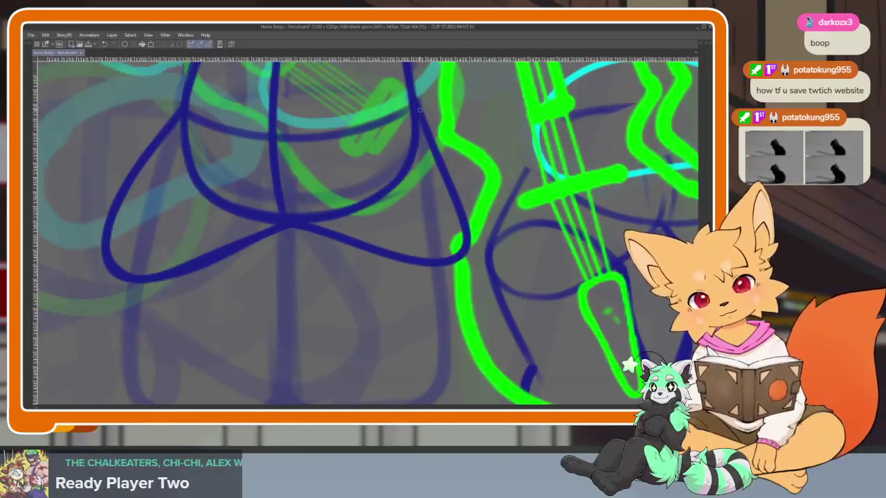
drag(451, 270, 357, 245)
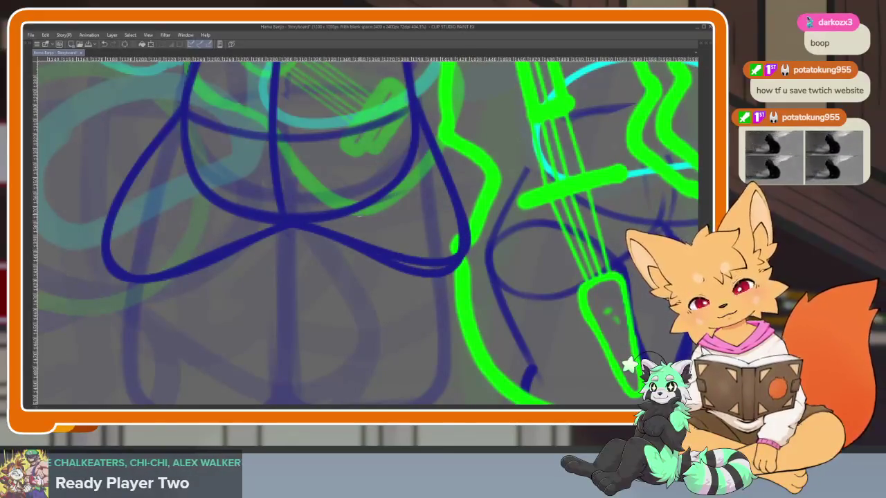
mouse_move(444, 259)
mouse_down()
mouse_move(387, 252)
mouse_move(310, 221)
mouse_up()
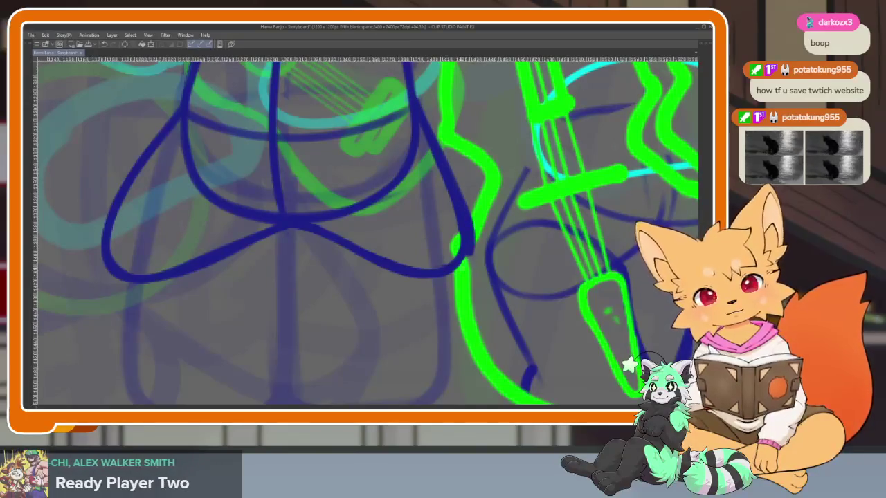
Refine the bell-shaped hip loop's bottom curve and outer right edge.
scroll(266, 223, down, 5)
scroll(265, 222, down, 2)
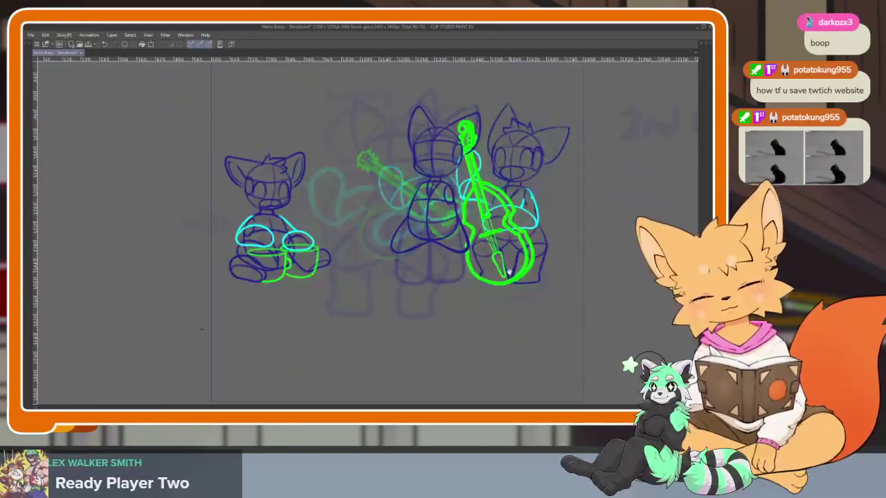
scroll(465, 295, up, 4)
scroll(465, 296, up, 2)
scroll(443, 309, up, 2)
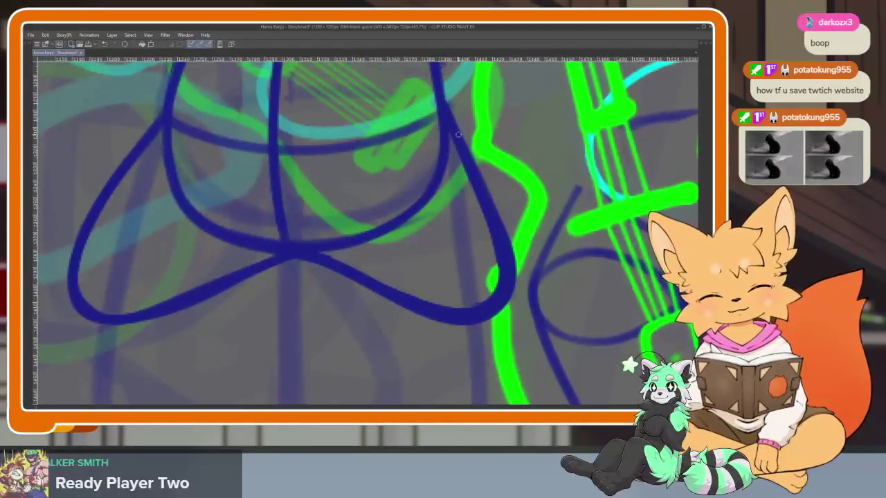
mouse_move(463, 324)
mouse_down()
mouse_move(356, 285)
mouse_move(318, 252)
mouse_up()
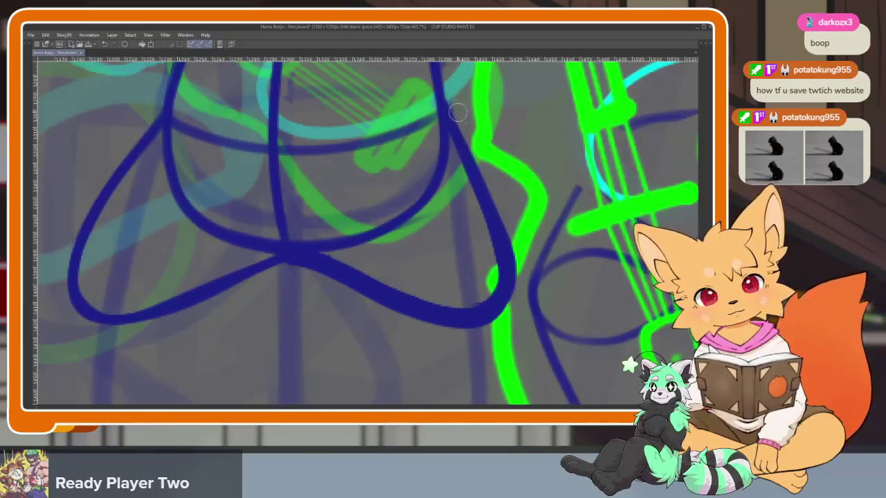
mouse_move(485, 166)
mouse_down()
mouse_move(511, 235)
mouse_move(502, 317)
mouse_up()
mouse_move(451, 144)
mouse_down()
mouse_move(484, 222)
mouse_move(475, 297)
mouse_move(394, 283)
mouse_move(355, 257)
mouse_move(493, 273)
mouse_move(409, 297)
mouse_move(283, 242)
mouse_move(459, 321)
mouse_up()
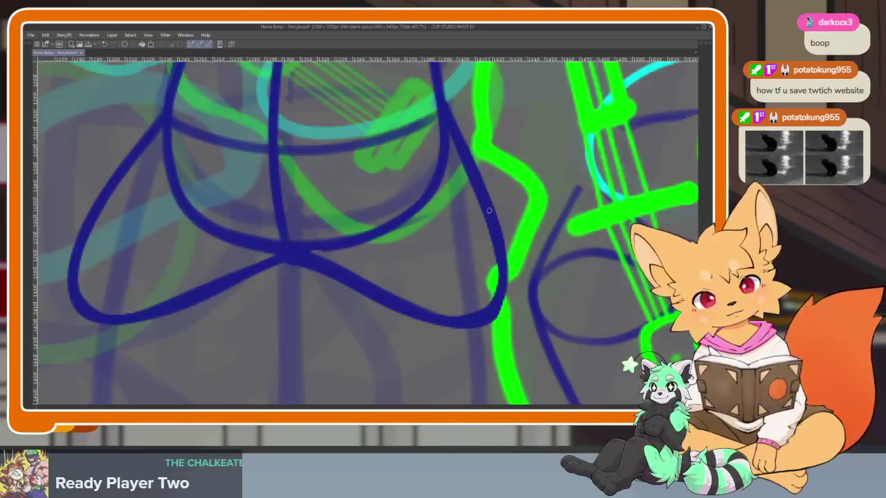
Draw the left and right leg outlines in dark blue down from the middle character's hips.
scroll(444, 324, down, 5)
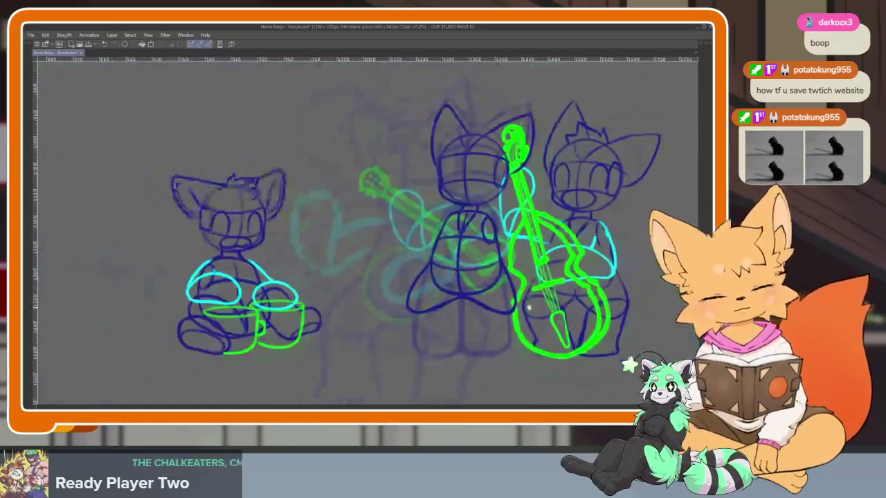
scroll(450, 298, up, 2)
scroll(402, 296, up, 3)
scroll(365, 262, up, 1)
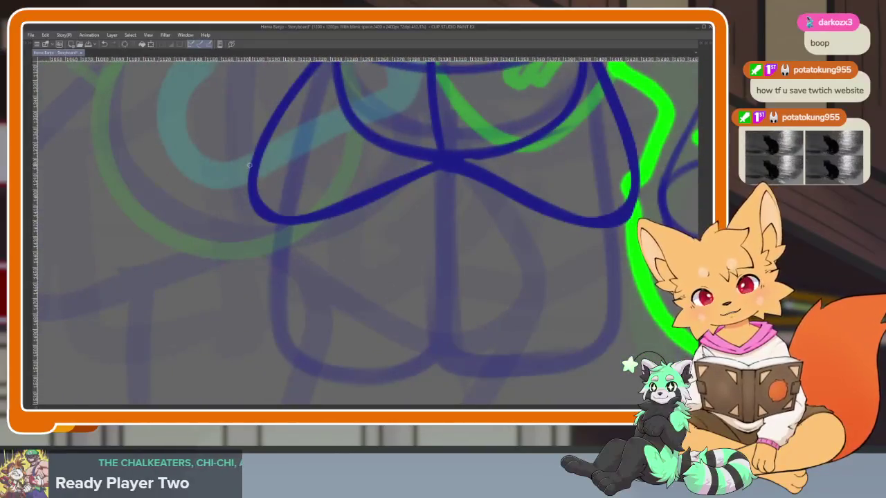
mouse_move(258, 172)
mouse_down()
mouse_move(296, 299)
mouse_move(283, 374)
mouse_move(405, 380)
mouse_move(443, 358)
mouse_up()
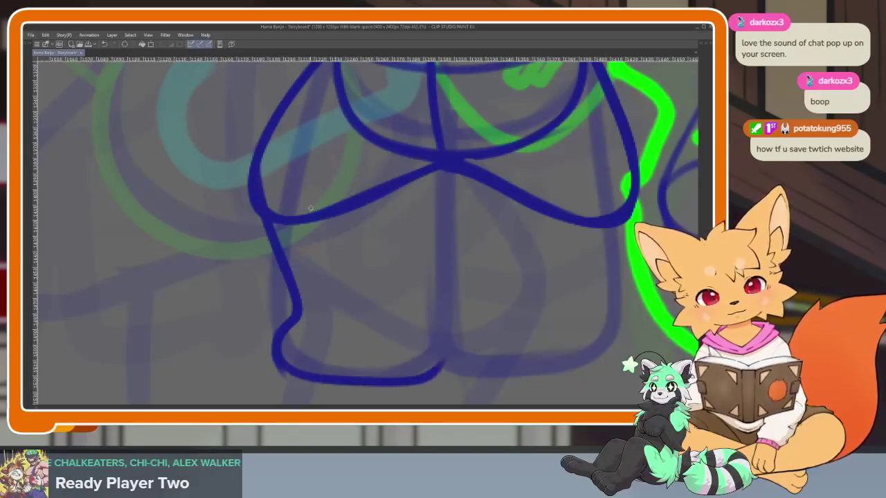
mouse_move(257, 174)
mouse_down()
mouse_move(294, 135)
mouse_move(381, 170)
mouse_move(423, 253)
mouse_move(443, 357)
mouse_up()
scroll(545, 164, right, 3)
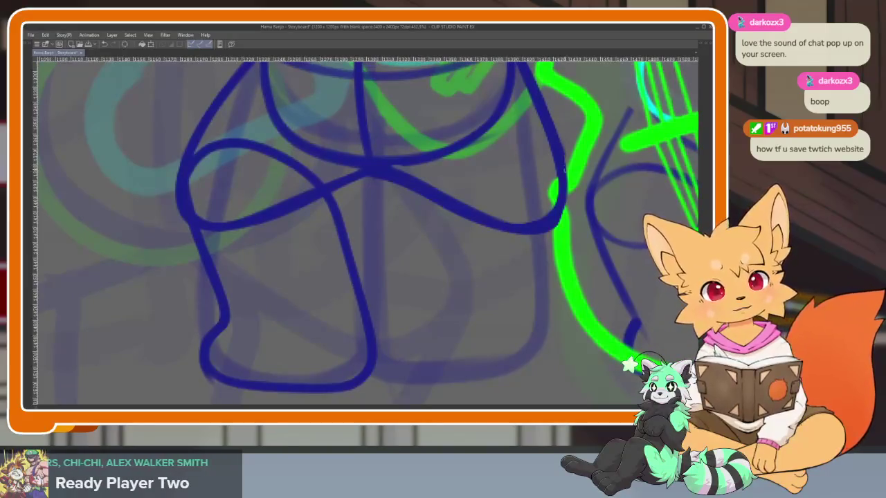
drag(564, 170, 523, 331)
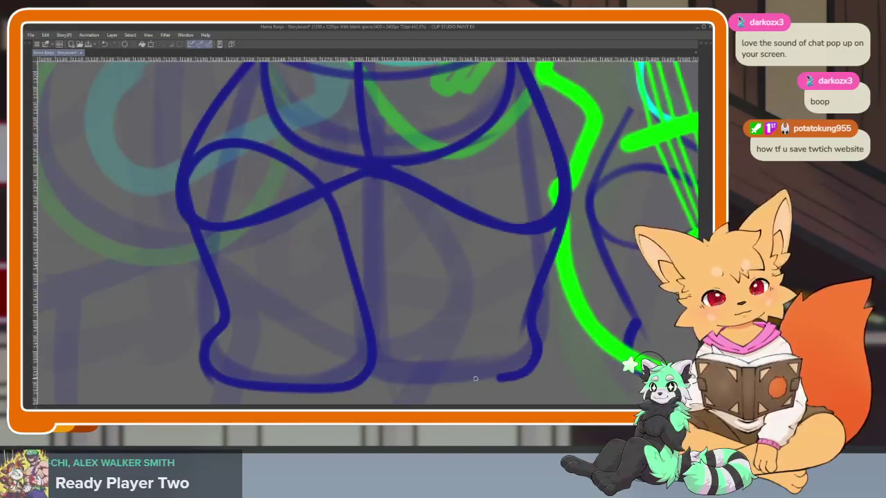
drag(475, 378, 377, 367)
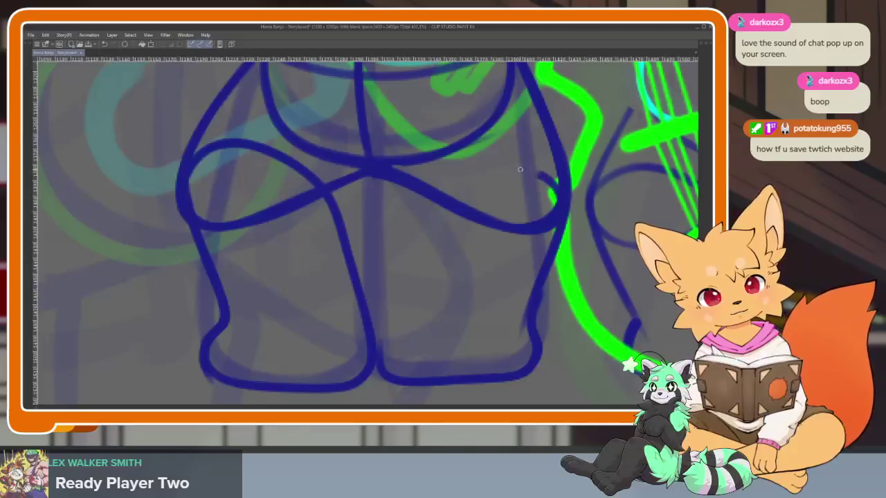
mouse_move(543, 176)
mouse_down()
mouse_move(446, 204)
mouse_move(384, 308)
mouse_move(386, 381)
mouse_up()
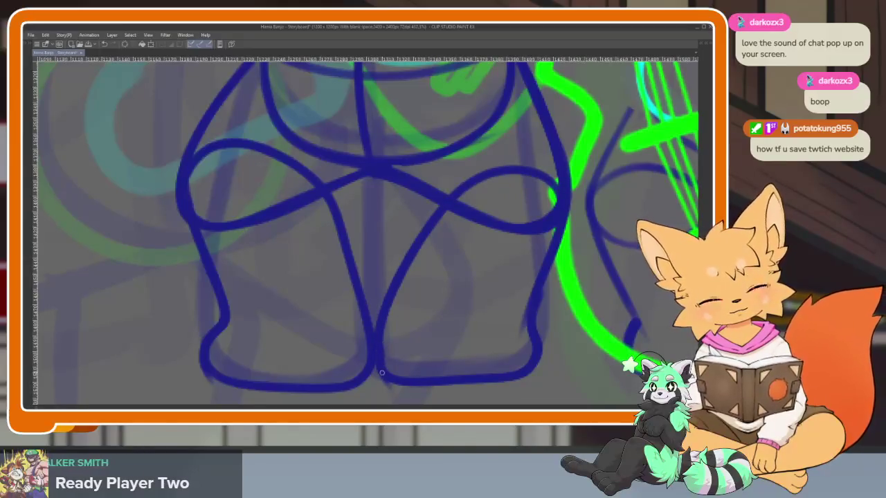
Zoom out, advance to the next storyboard frame, and toggle the palette display.
scroll(544, 275, down, 5)
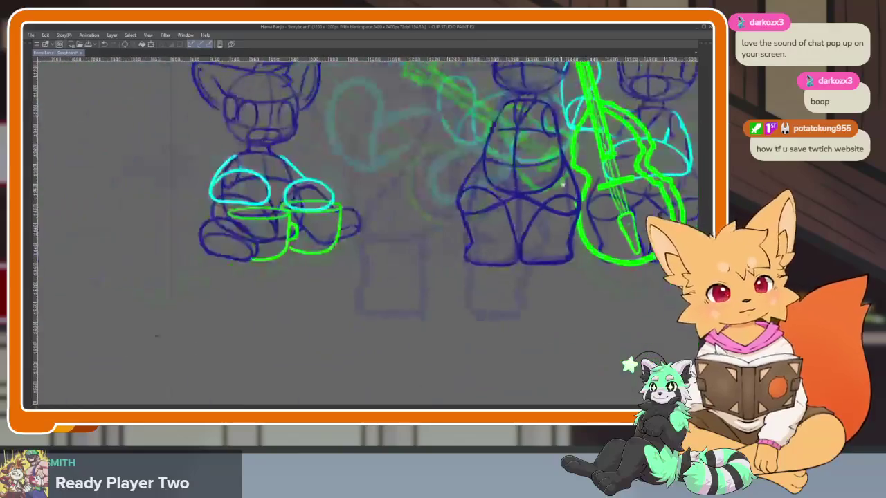
scroll(543, 275, down, 2)
scroll(544, 276, down, 2)
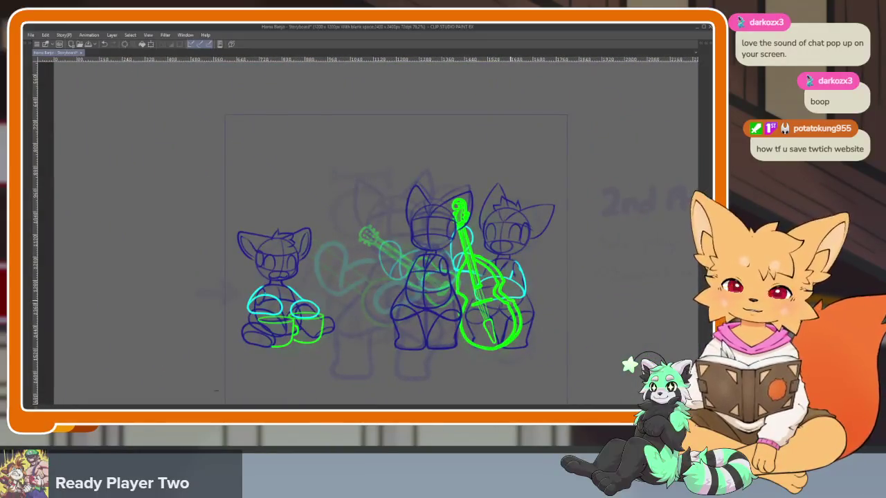
key(Right)
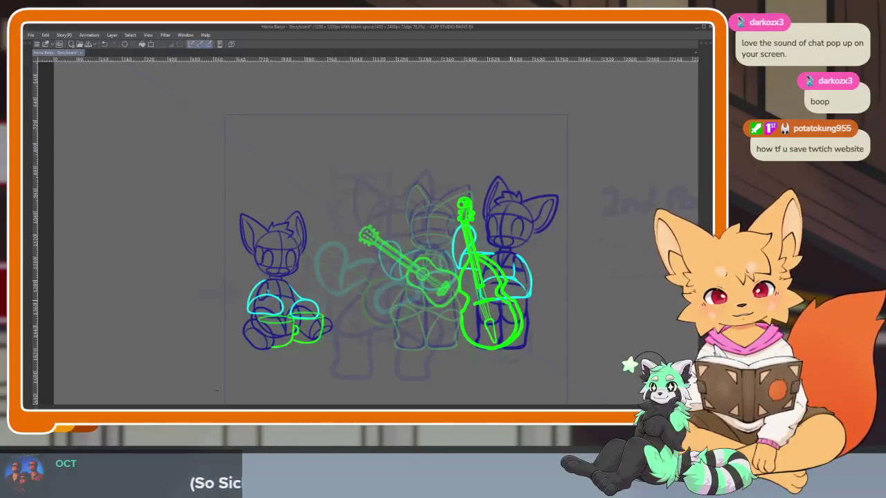
key(Tab)
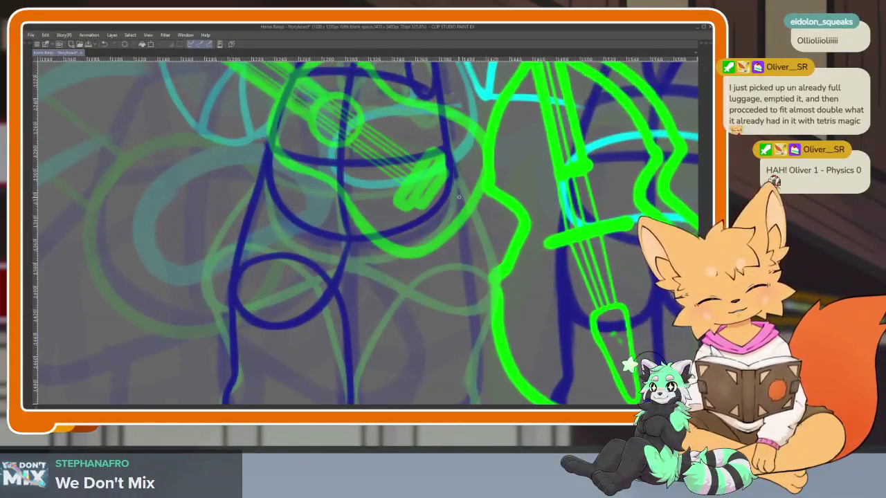
Sketch the first leg line and its joining curve below the hips, undoing a bad stroke.
drag(458, 198, 473, 282)
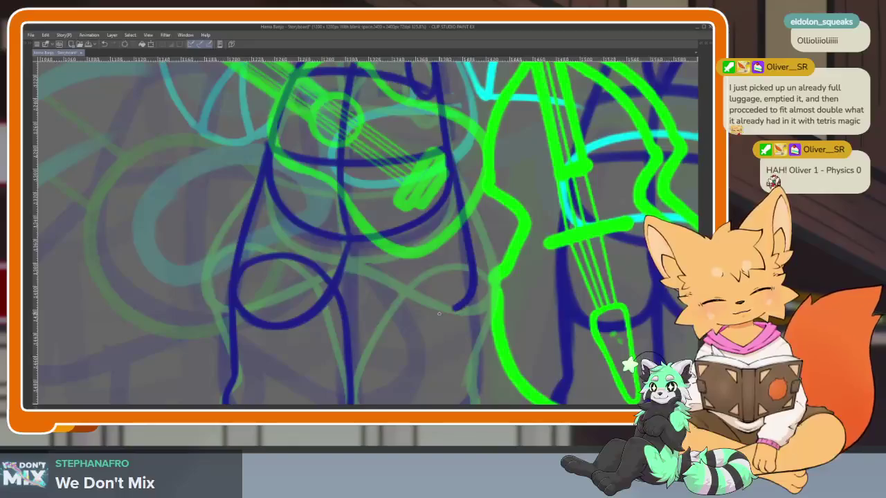
drag(381, 291, 351, 236)
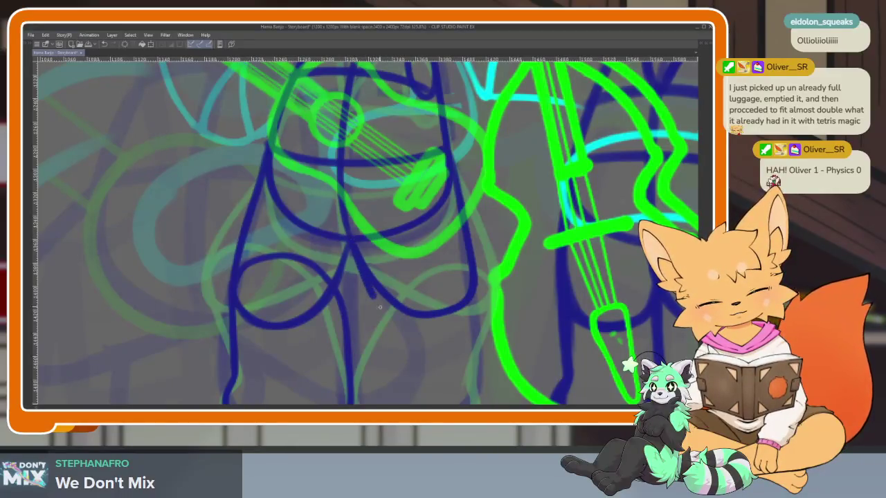
key(ctrl+z)
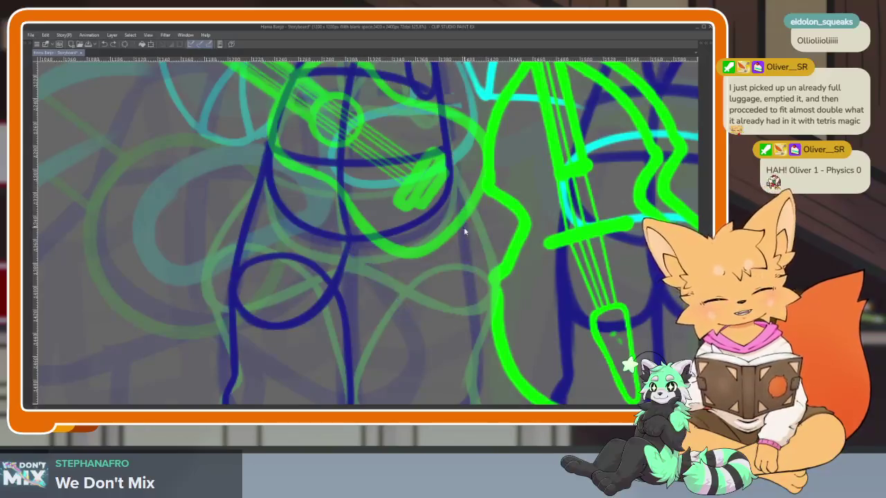
scroll(464, 228, up, 2)
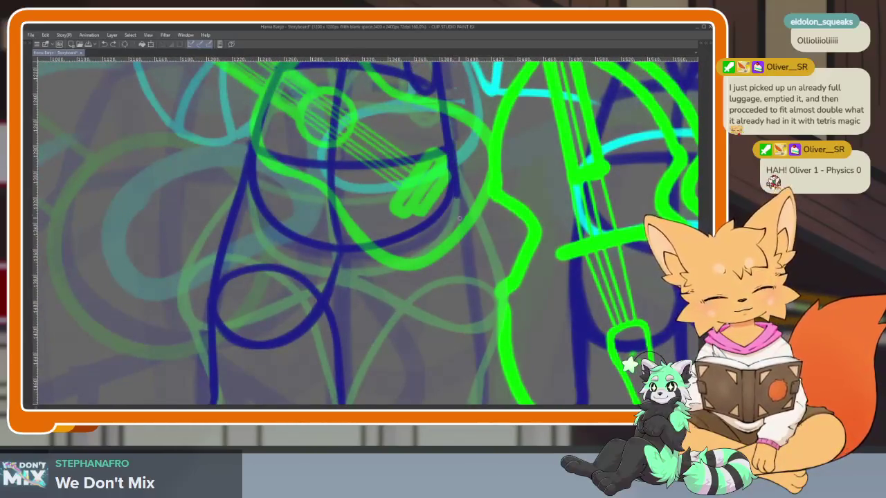
drag(456, 199, 469, 292)
drag(450, 322, 346, 258)
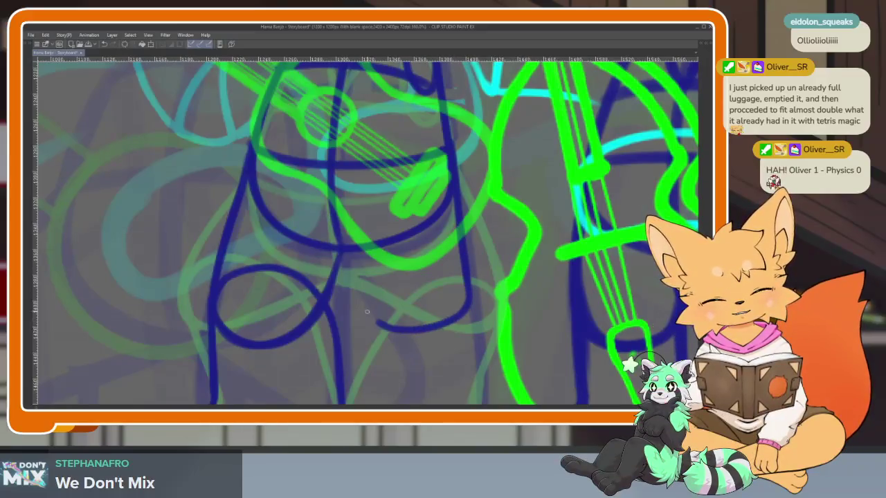
scroll(468, 332, down, 3)
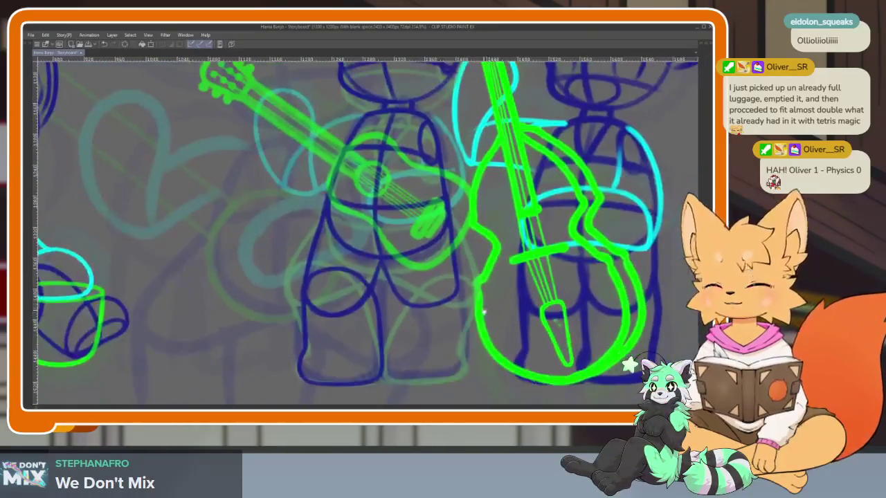
scroll(451, 320, up, 4)
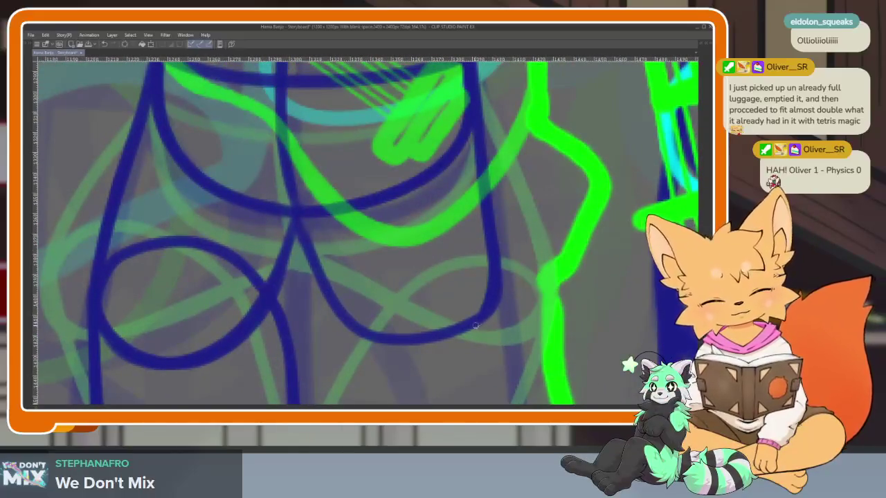
Retrace the hips' bottom curve and close the right leg shape at the bottom.
mouse_move(475, 325)
mouse_down()
mouse_move(373, 346)
mouse_move(332, 319)
mouse_up()
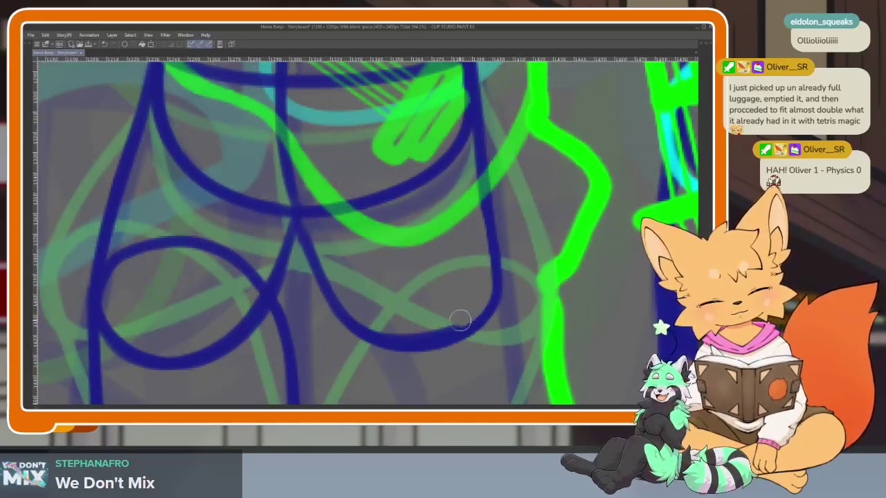
scroll(505, 282, down, 5)
scroll(482, 308, up, 3)
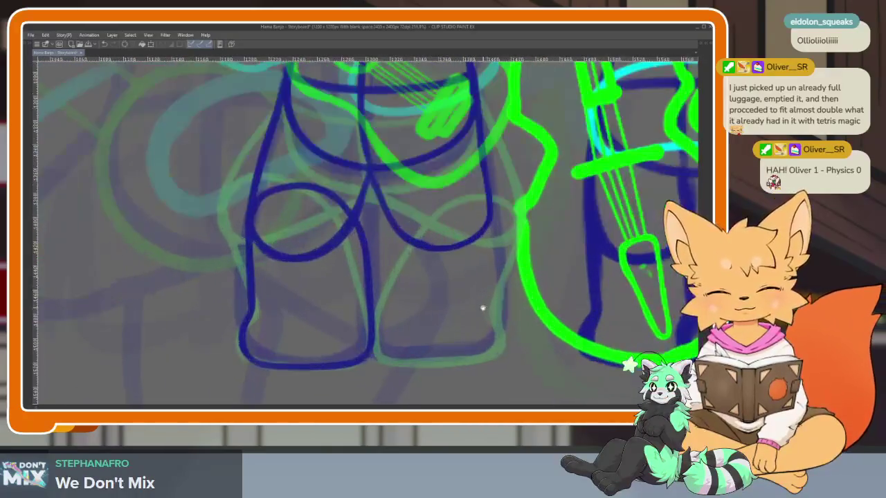
scroll(482, 308, up, 2)
drag(490, 208, 488, 277)
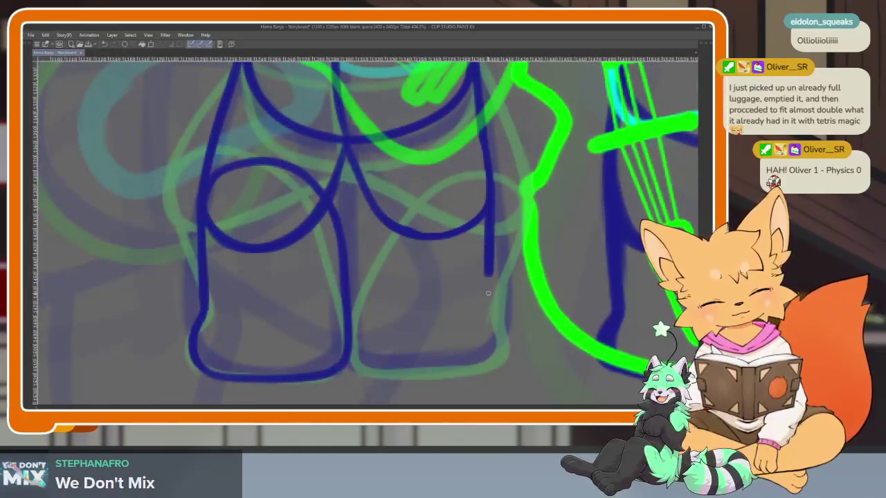
mouse_move(495, 328)
mouse_down()
mouse_move(504, 349)
mouse_move(436, 373)
mouse_move(355, 374)
mouse_move(347, 346)
mouse_up()
scroll(455, 258, down, 4)
scroll(438, 302, up, 2)
scroll(468, 300, up, 1)
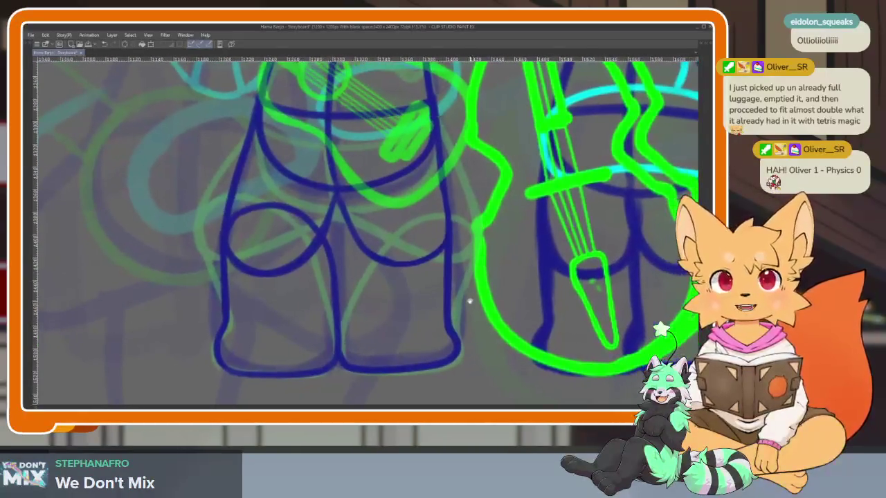
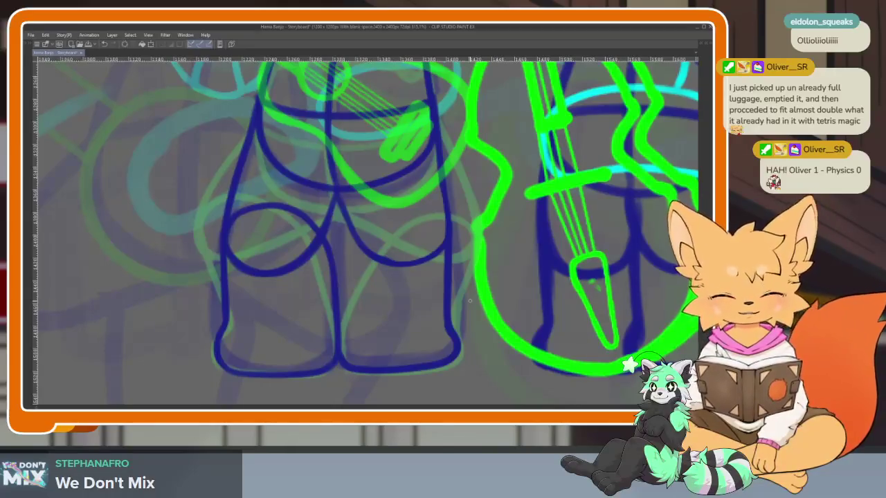
Draw a test stroke over the middle character's legs and undo it.
scroll(401, 342, up, 2)
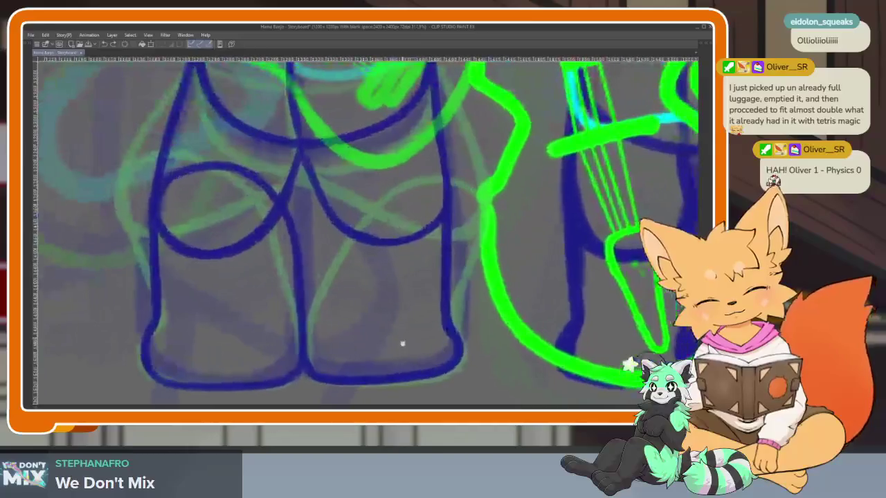
mouse_move(439, 192)
mouse_down()
mouse_move(320, 281)
mouse_move(310, 358)
mouse_up()
key(ctrl+z)
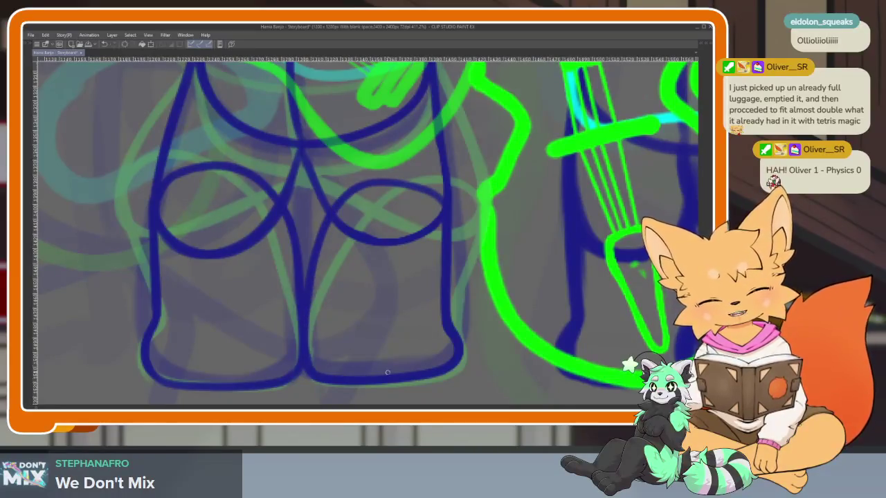
Zoom around the band sketch, then restore the tool, layer and timeline panels.
scroll(387, 372, down, 3)
scroll(387, 372, down, 2)
scroll(465, 334, up, 2)
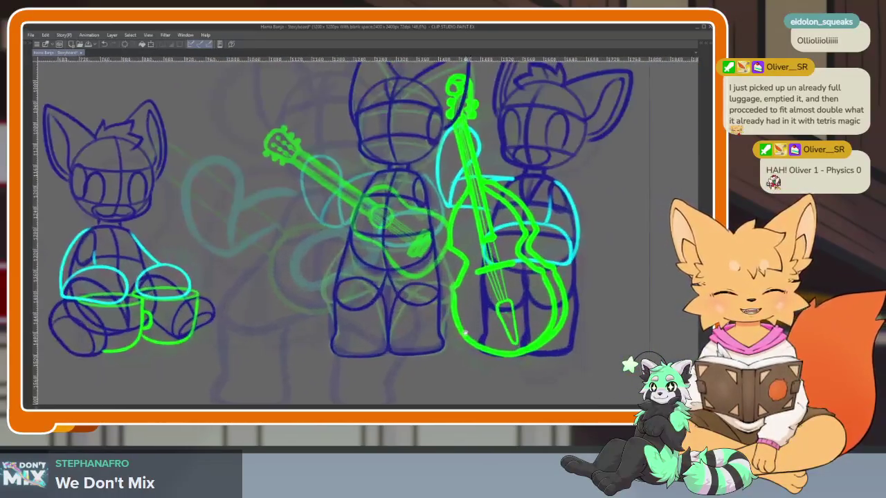
scroll(401, 300, up, 3)
scroll(416, 293, up, 2)
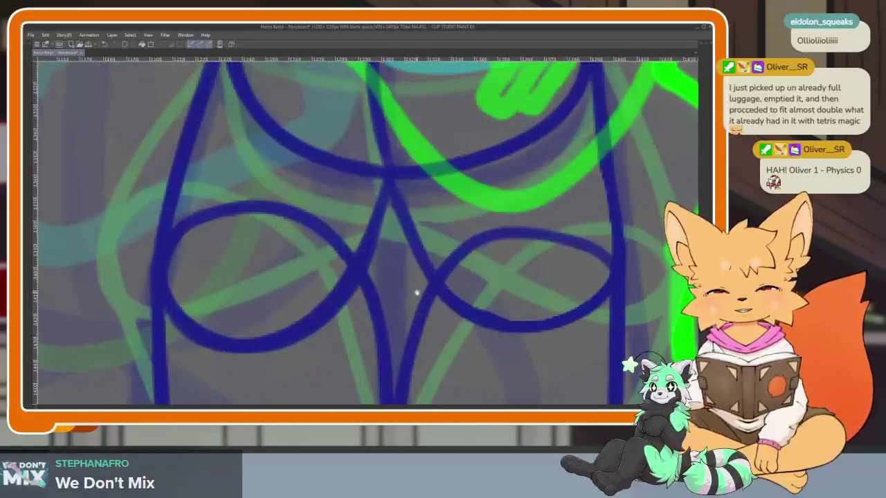
scroll(416, 293, down, 2)
scroll(406, 311, up, 1)
scroll(409, 330, up, 1)
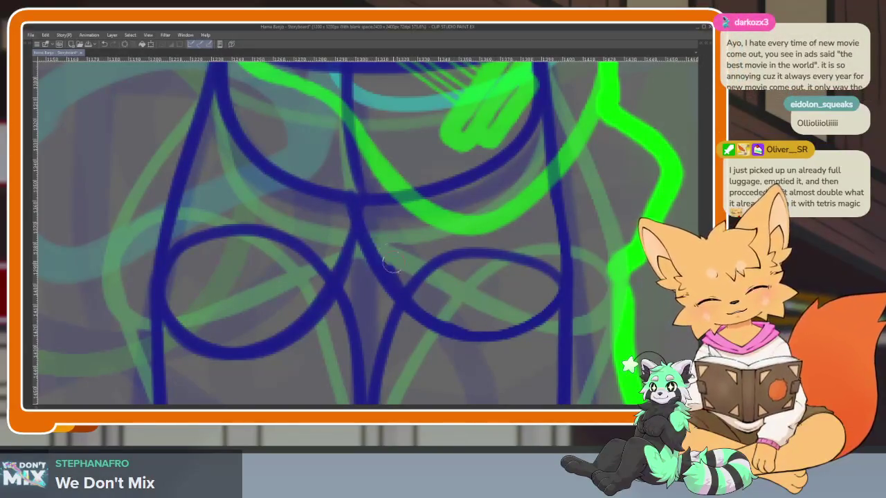
scroll(506, 315, down, 2)
scroll(498, 322, down, 1)
scroll(488, 325, down, 1)
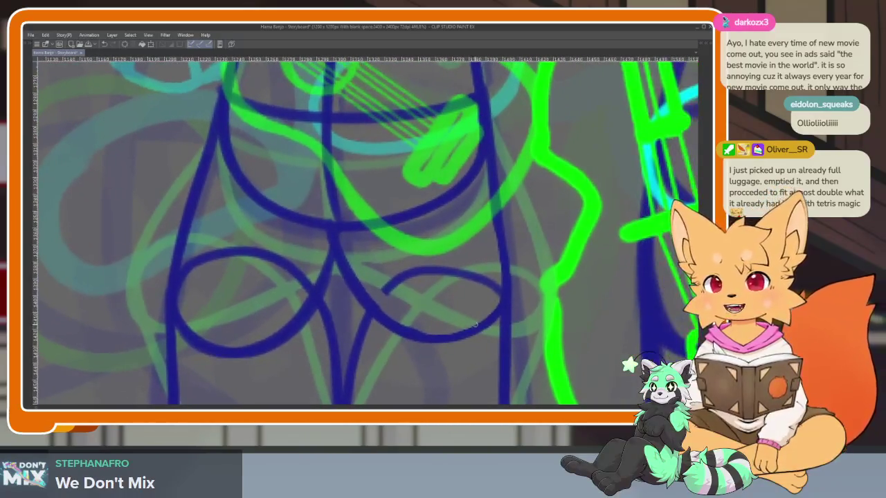
scroll(484, 334, down, 1)
scroll(485, 336, down, 1)
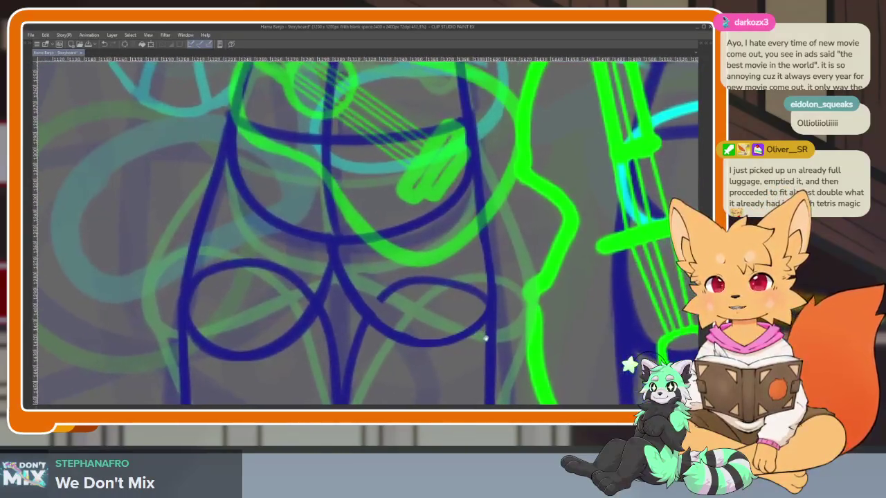
scroll(484, 338, down, 1)
scroll(484, 339, down, 1)
scroll(480, 350, down, 1)
scroll(478, 356, down, 1)
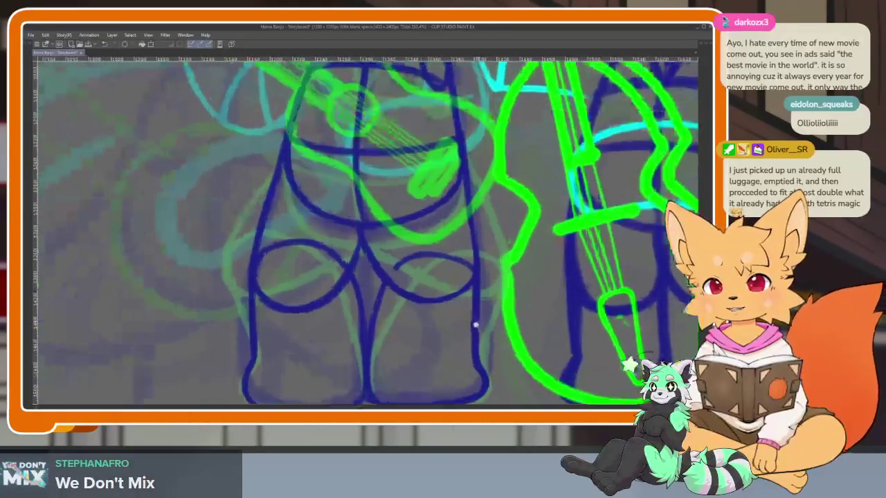
scroll(476, 325, down, 1)
scroll(481, 312, down, 1)
scroll(453, 321, down, 1)
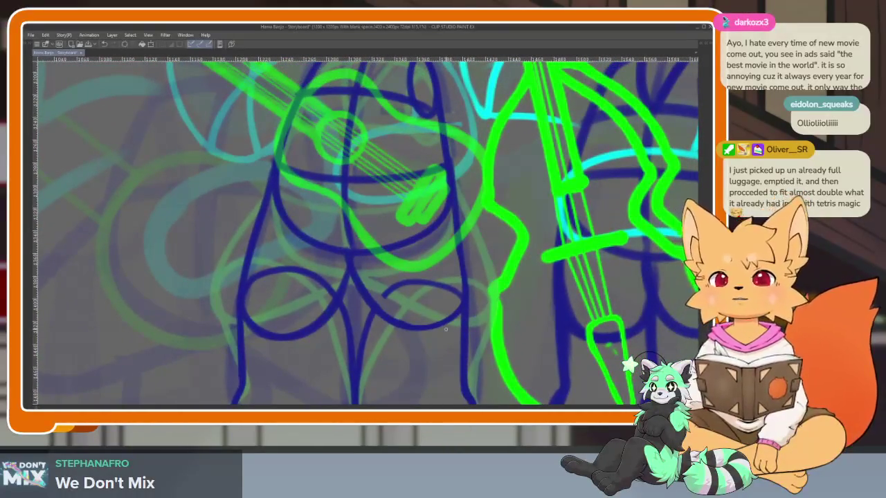
scroll(449, 310, down, 1)
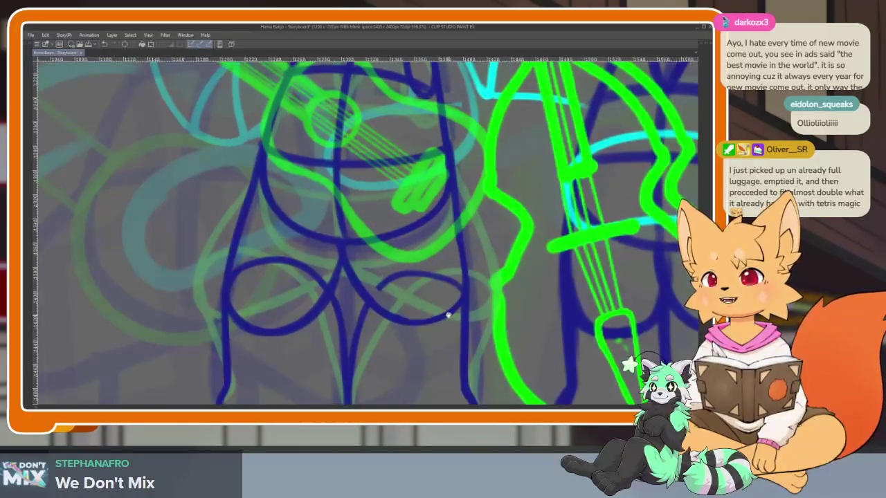
scroll(451, 317, down, 1)
scroll(451, 320, down, 1)
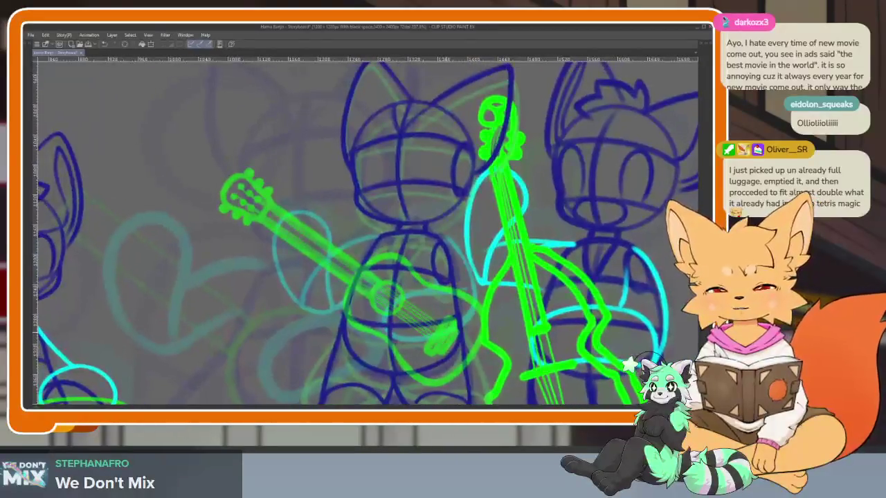
key(Tab)
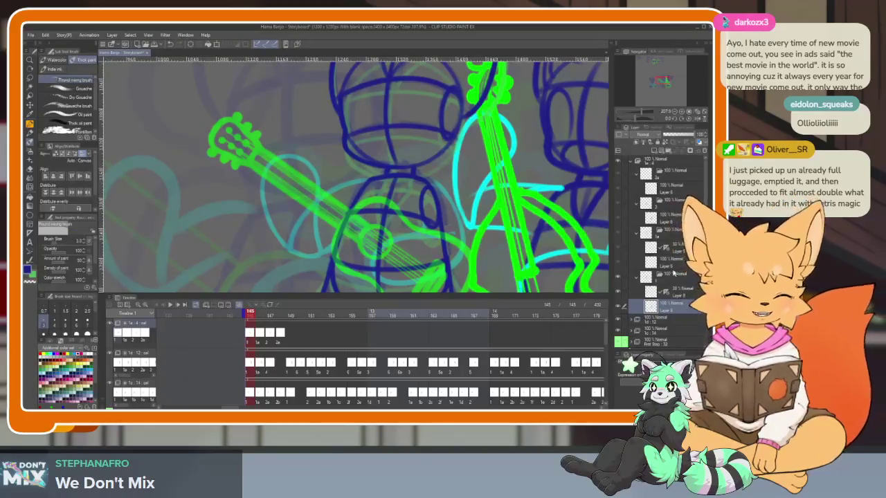
Go to frame 147 and select the guitar cel layer.
key(Right)
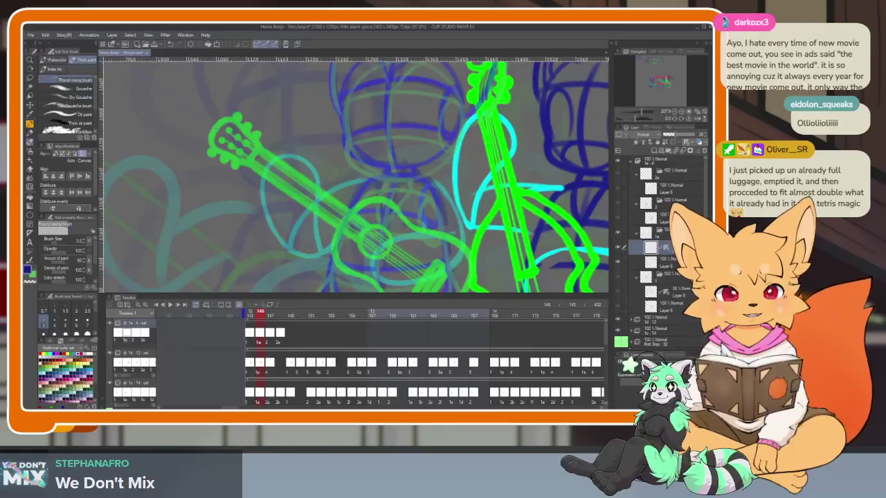
key(Right)
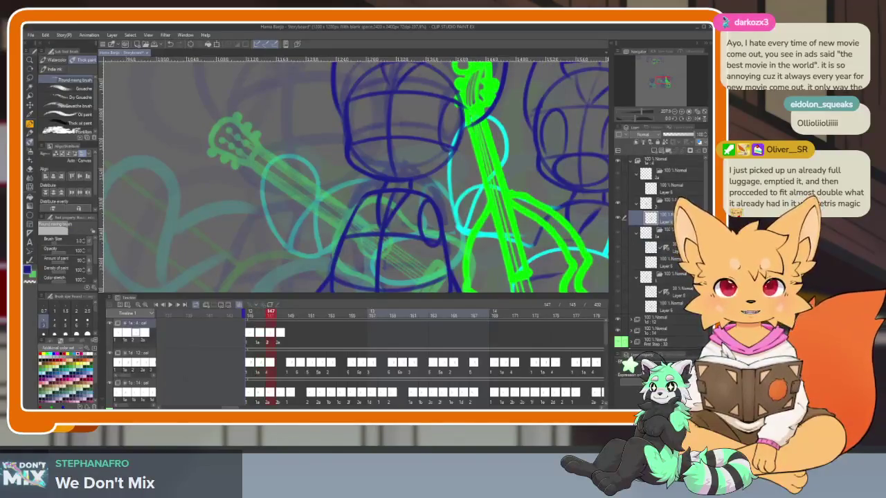
click(677, 223)
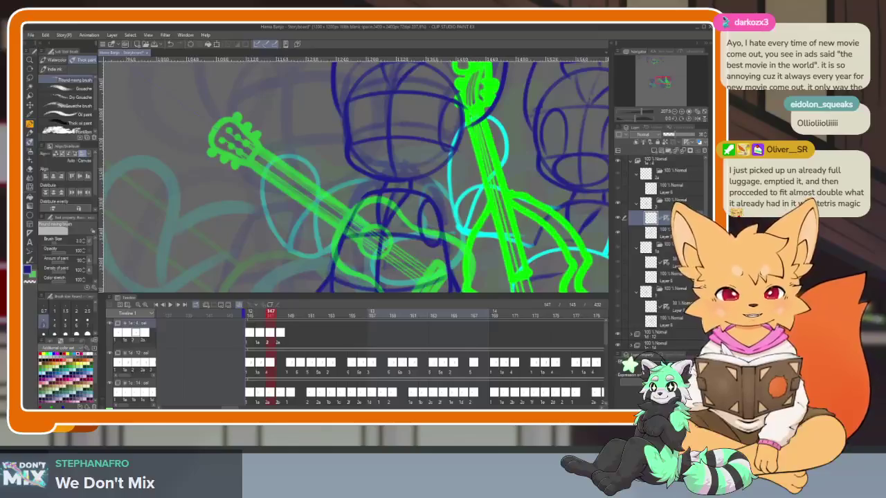
Rotate the green guitar slightly and shift it down-left, then return to frame 146.
key(Tab)
key(ctrl+t)
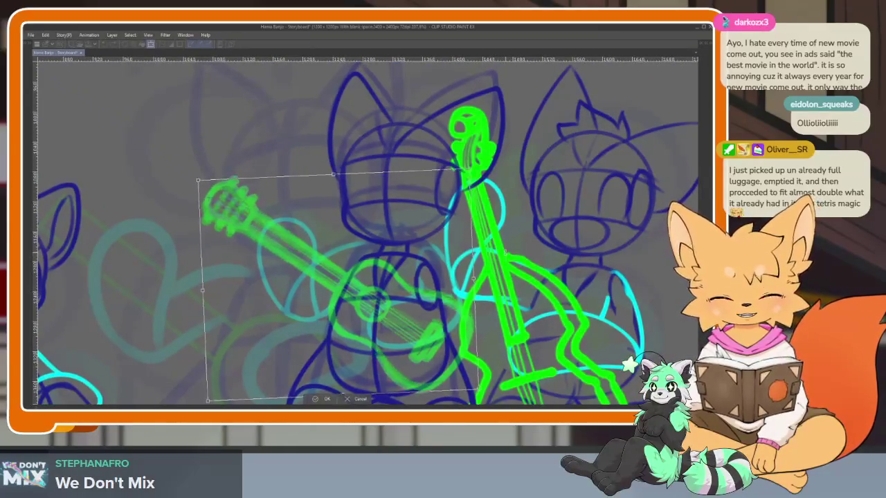
drag(506, 255, 504, 246)
drag(438, 302, 418, 318)
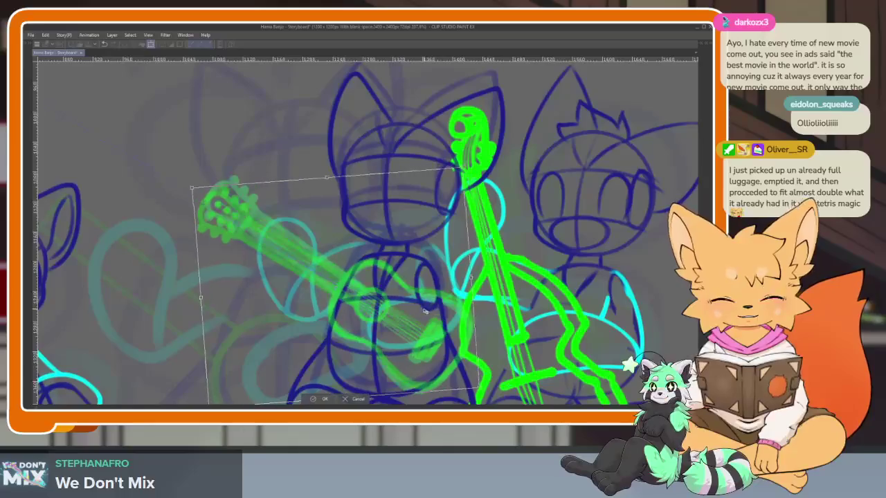
key(Tab)
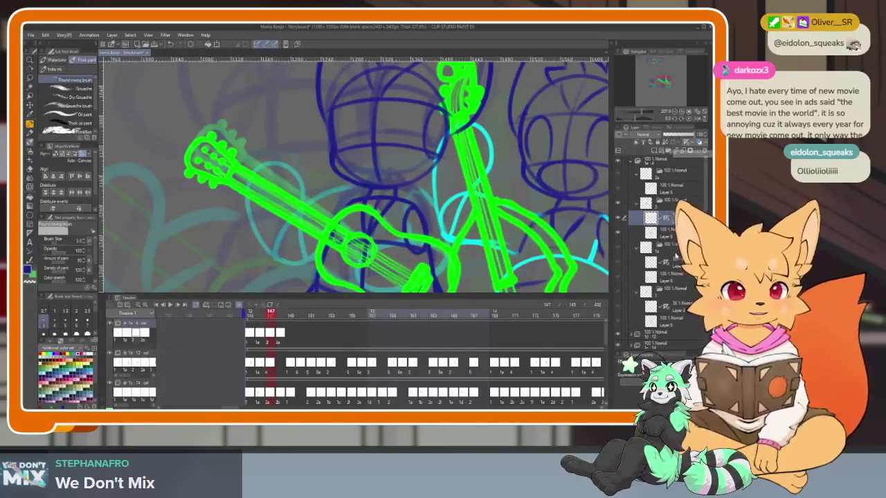
key(ctrl+Left)
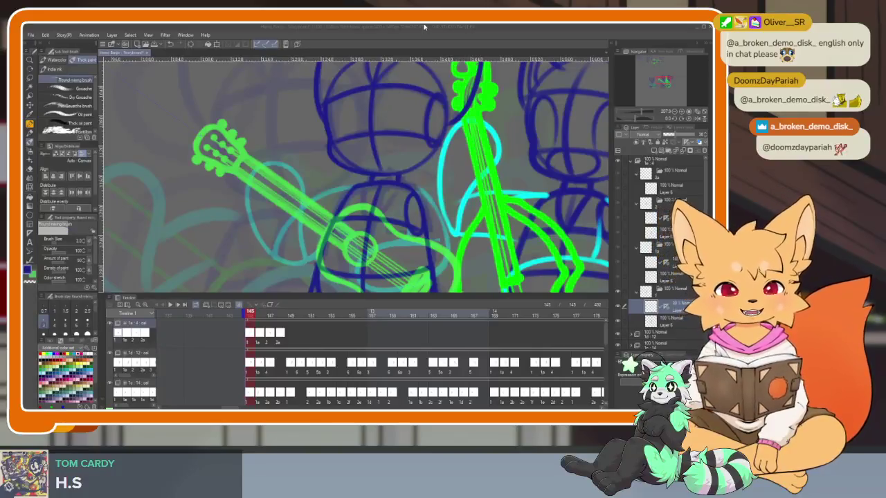
Look over the canvas full-window, then check the strum and return to frame 145.
key(Tab)
scroll(367, 232, down, 3)
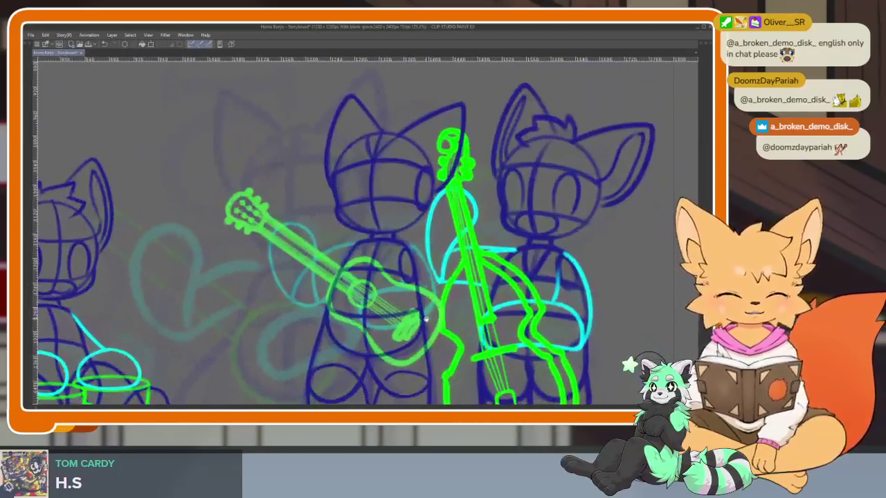
scroll(367, 232, up, 2)
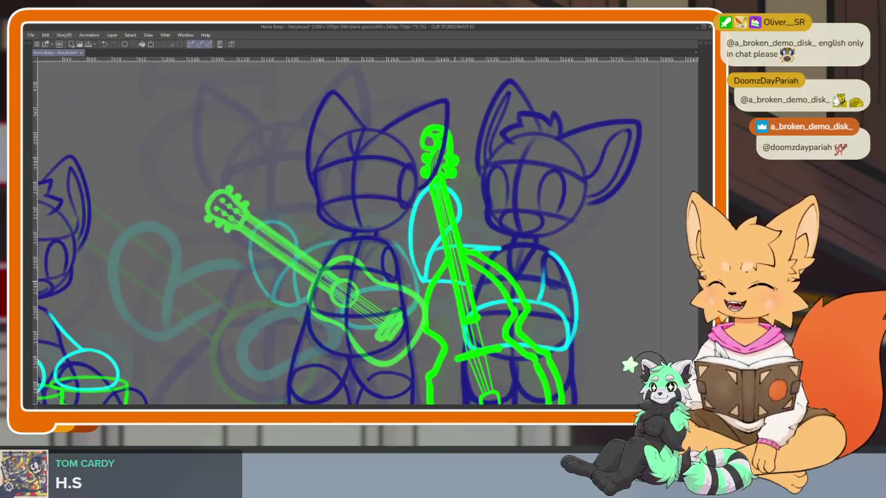
key(Tab)
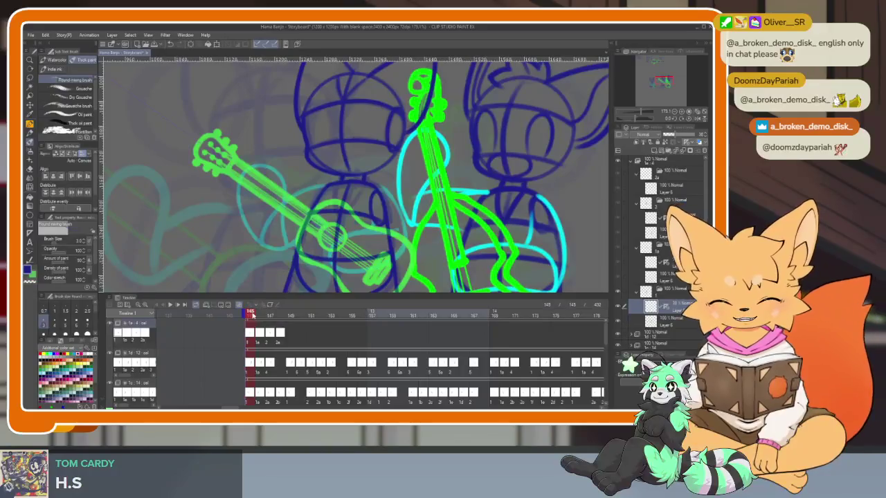
click(260, 311)
click(250, 313)
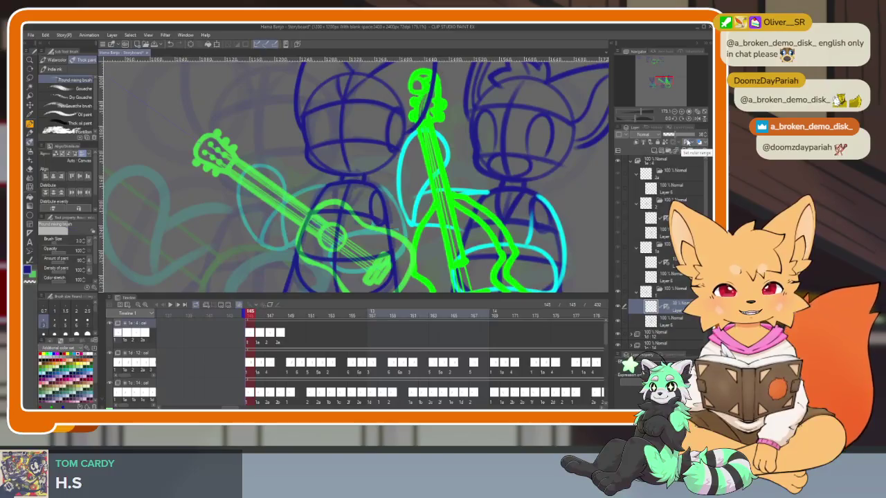
Raise the guitar cel to 100% opacity and step through frames 145–147.
drag(681, 135, 698, 135)
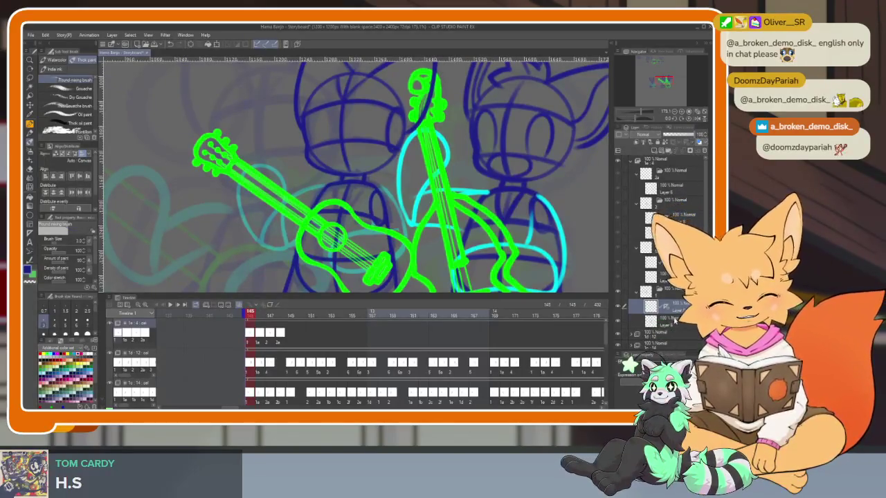
key(Right)
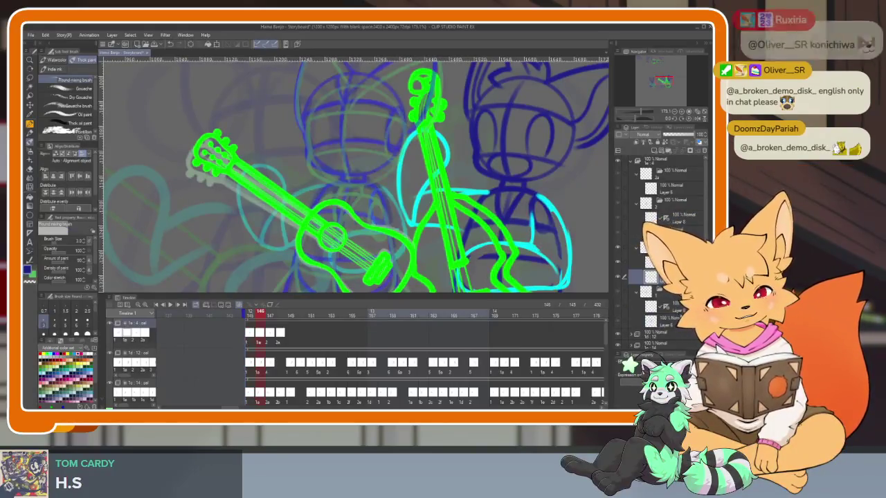
key(Right)
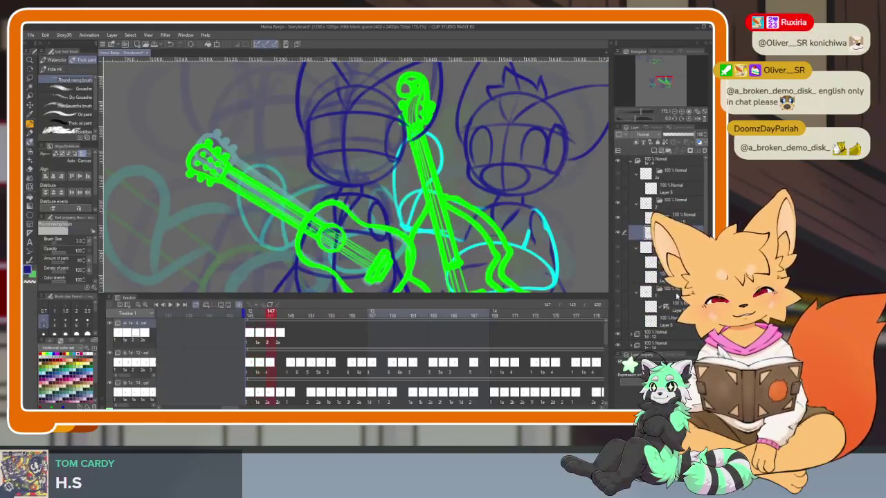
key(Left)
key(Left)
Hide the panels and zoom out to view the whole band.
key(Tab)
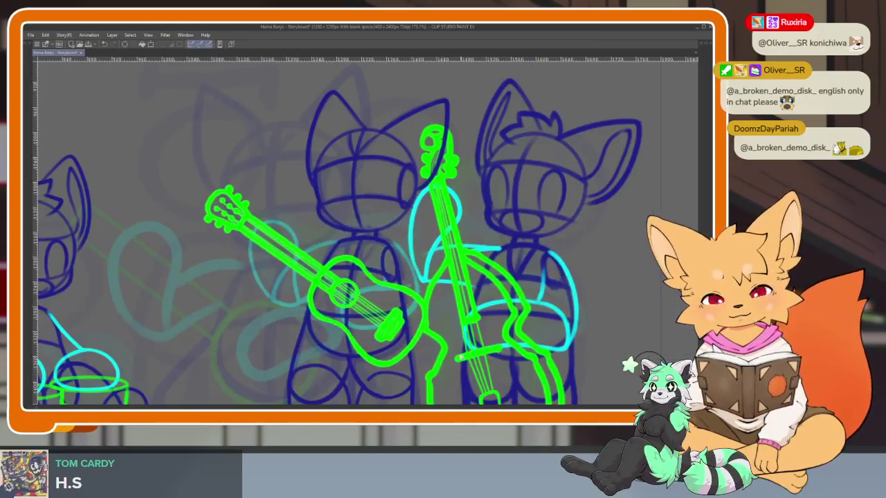
scroll(451, 325, down, 3)
scroll(451, 325, up, 1)
scroll(452, 325, up, 1)
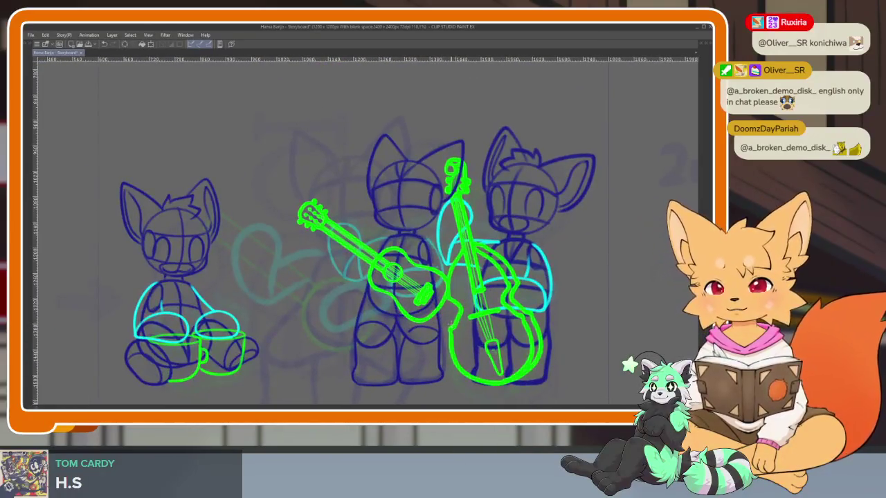
key(Tab)
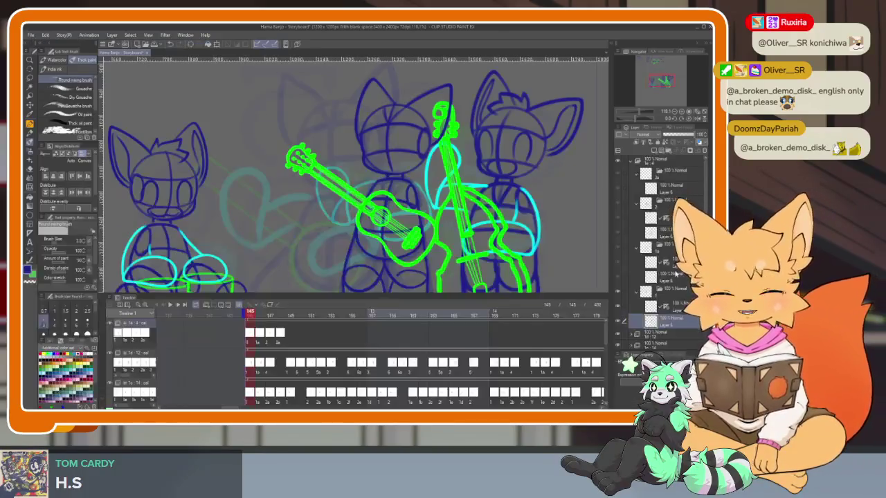
key(Right)
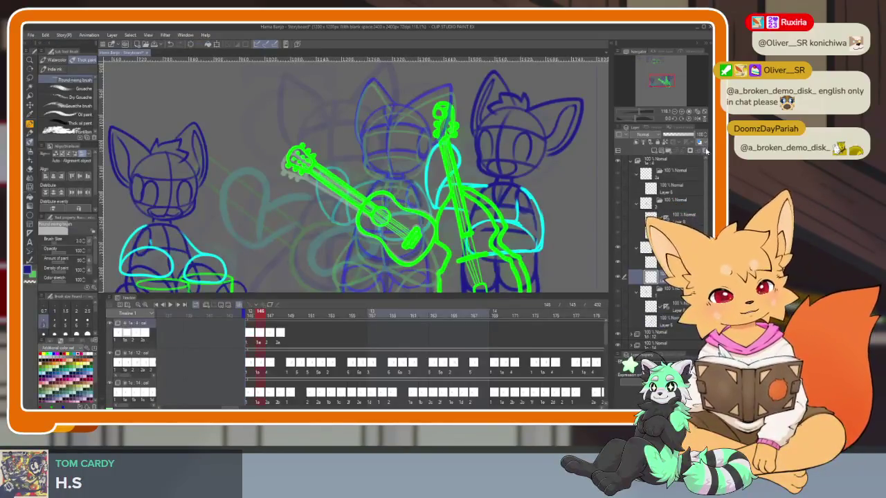
click(630, 256)
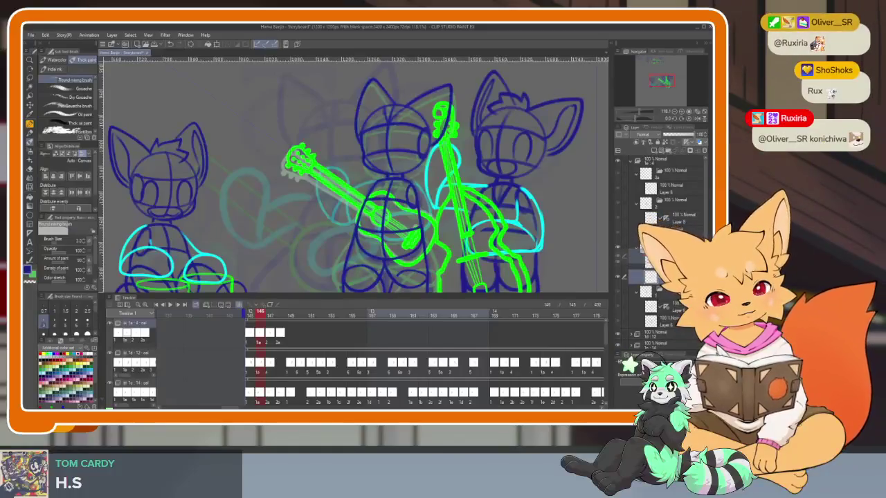
click(626, 262)
key(Right)
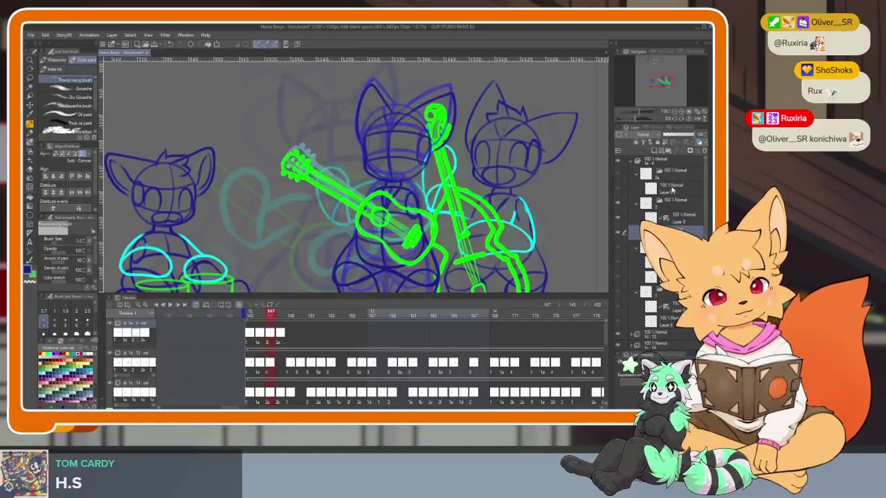
key(Right)
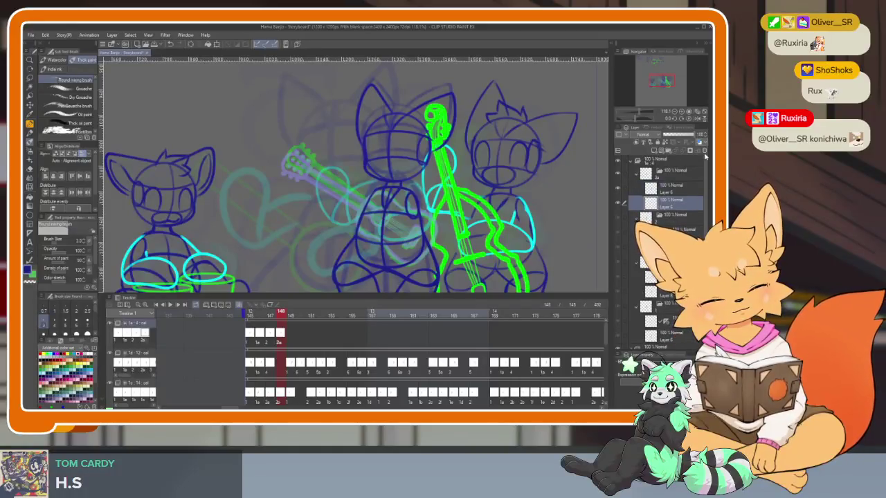
key(Left)
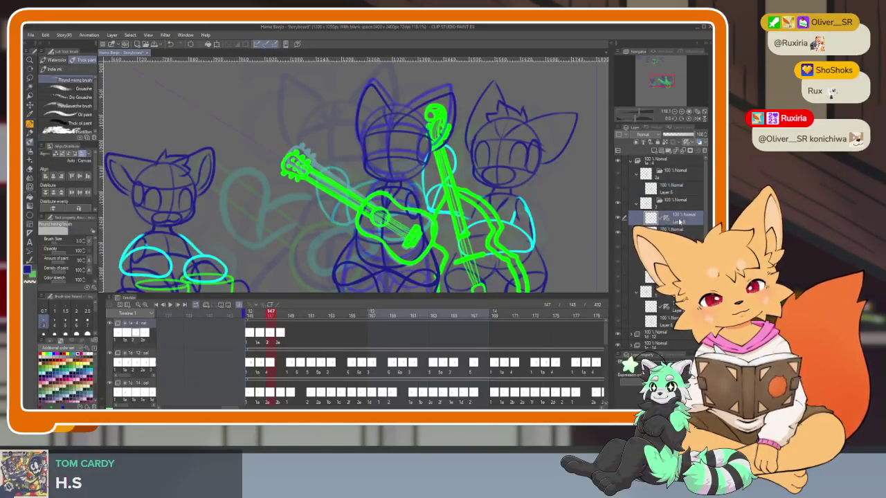
key(Tab)
scroll(360, 228, up, 2)
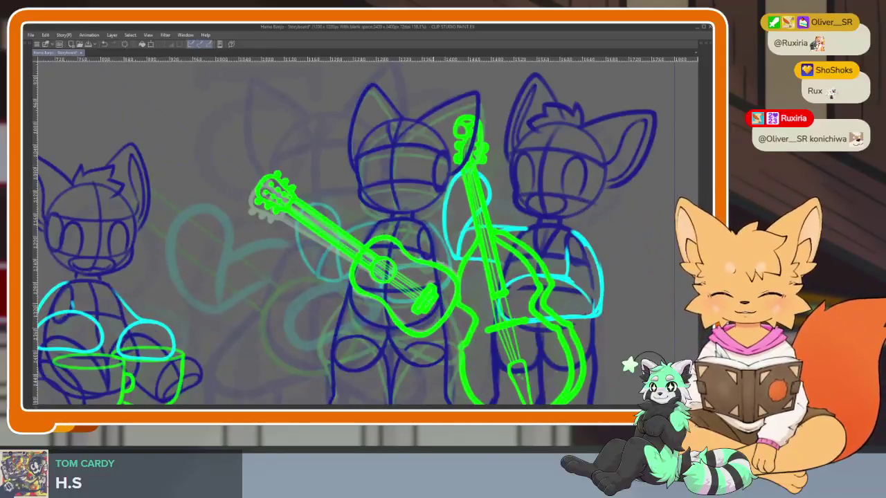
key(space)
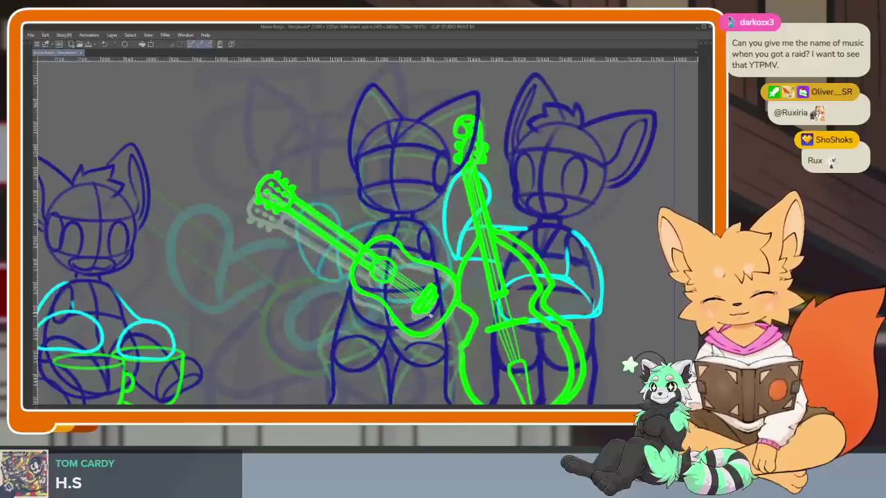
key(Tab)
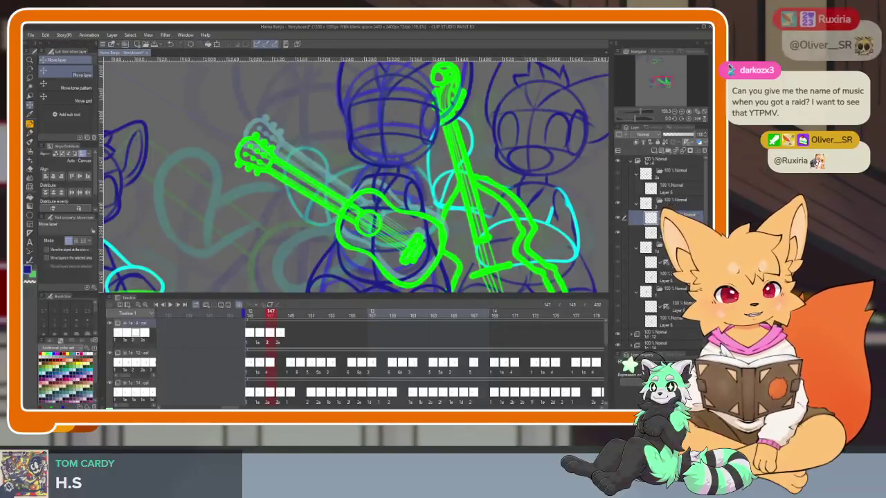
Select the Layer 5 cel to advance to frame 148 and focus the drawing window.
click(681, 189)
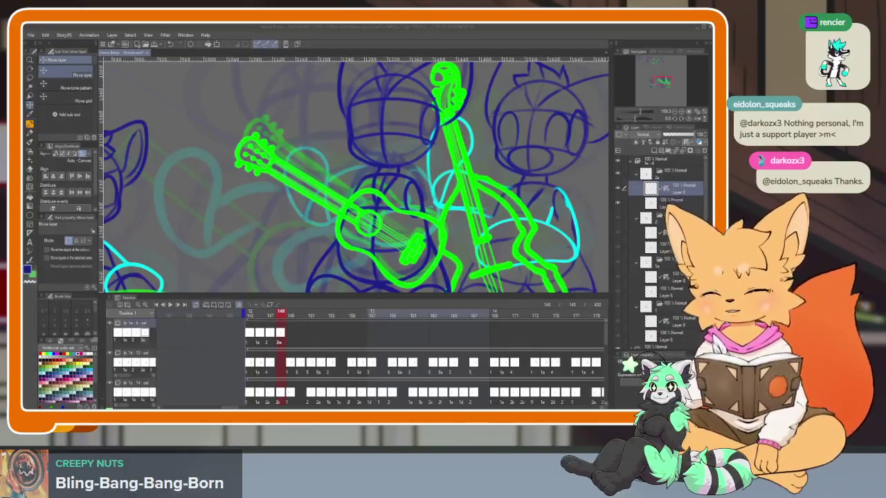
click(399, 31)
Zoom in on the guitar and step forward through the strumming frames.
key(Tab)
scroll(402, 309, up, 4)
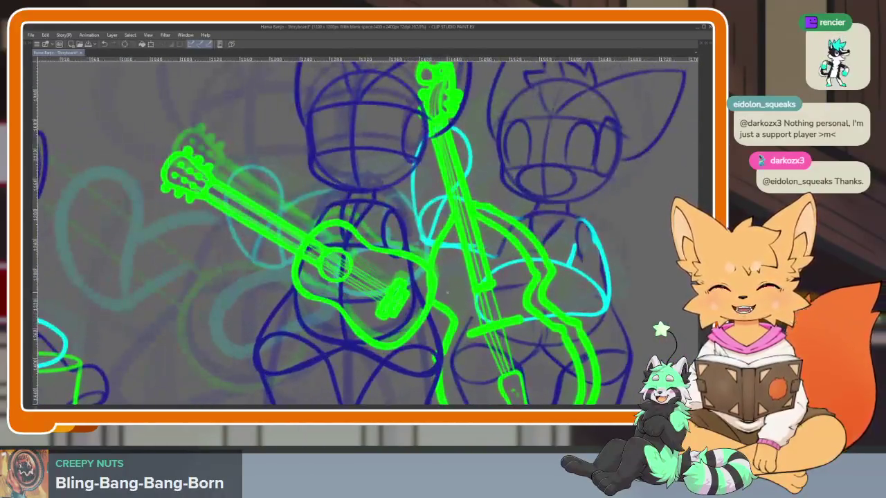
key(Tab)
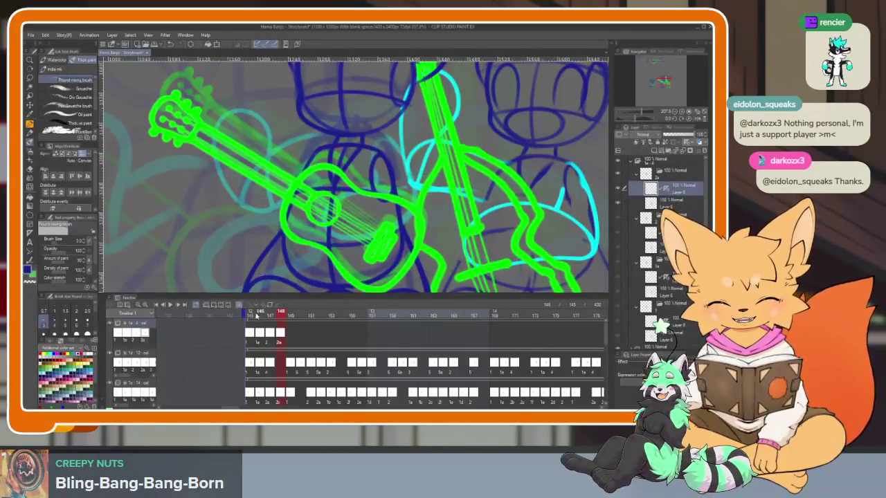
key(Tab)
scroll(408, 301, up, 1)
scroll(407, 299, up, 2)
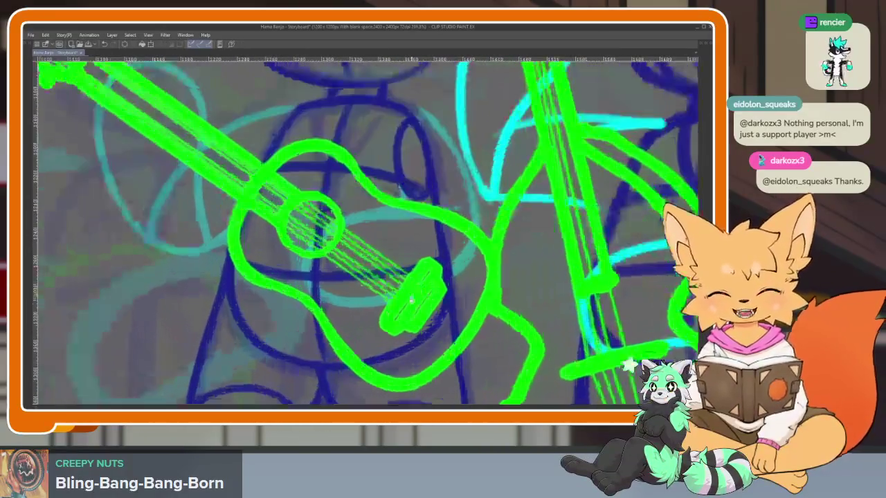
scroll(415, 291, up, 1)
key(Tab)
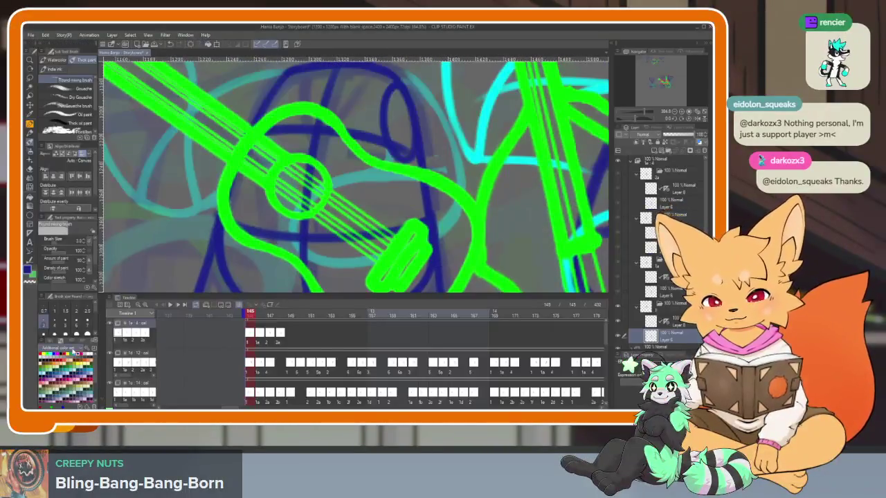
key(Tab)
scroll(356, 176, down, 2)
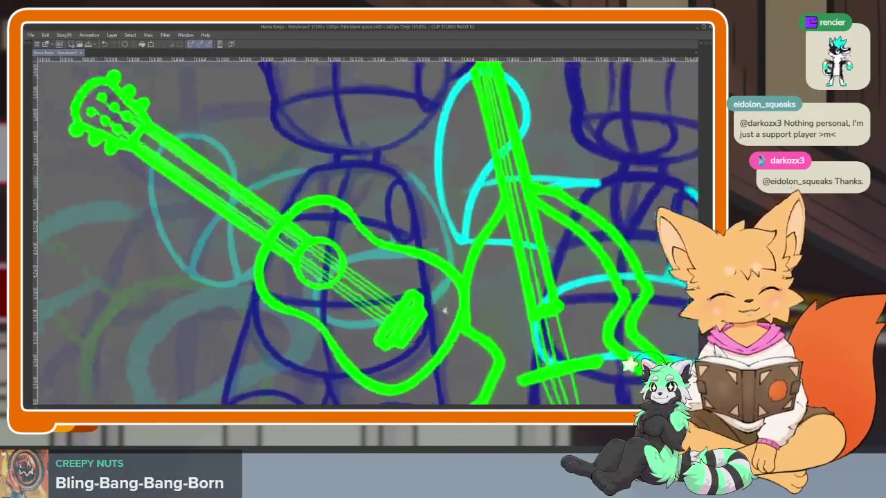
key(Tab)
key(Right)
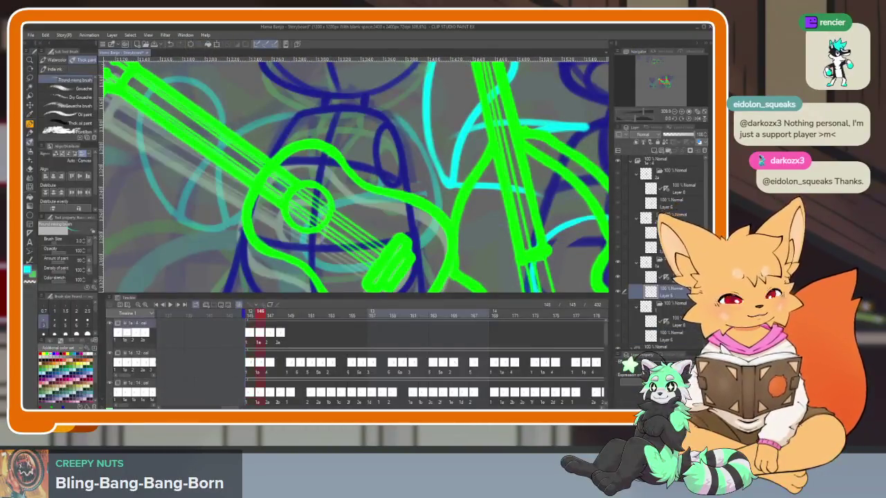
key(Right)
key(Right)
Draw a cyan arm curving over the guitar and an upper-arm line over the body.
key(Tab)
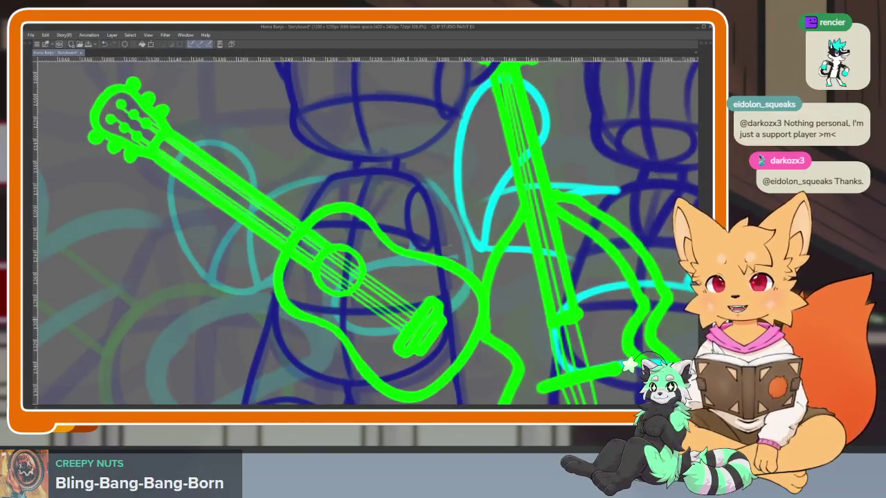
scroll(483, 275, up, 2)
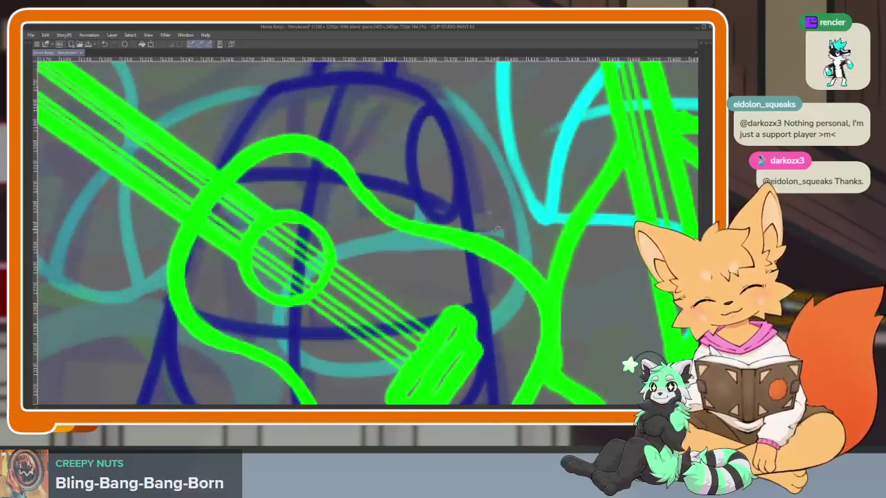
drag(512, 228, 349, 358)
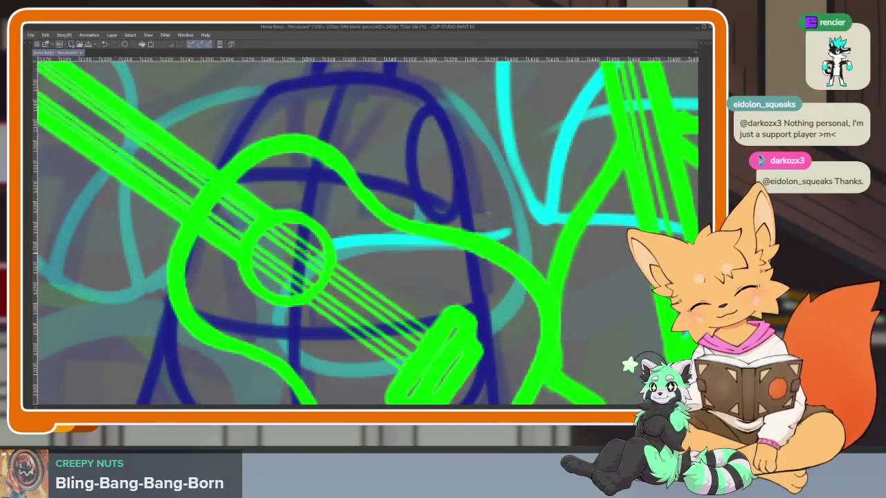
key(ctrl+z)
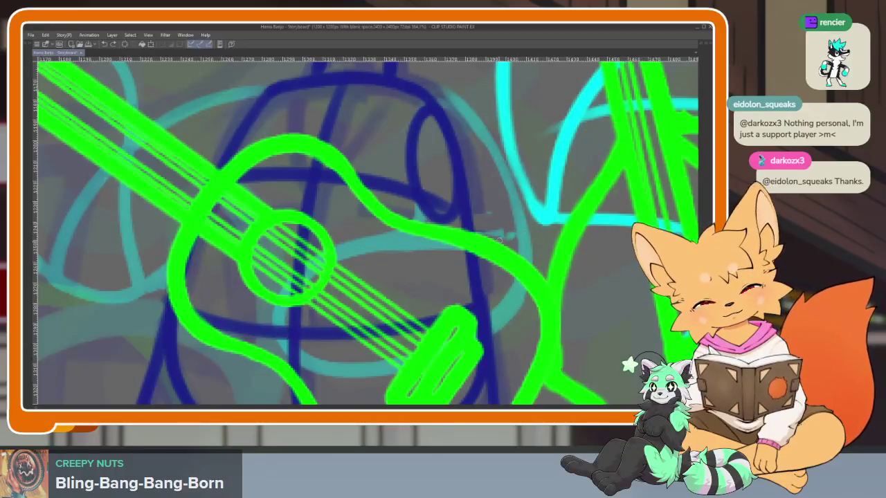
mouse_move(511, 237)
mouse_down()
mouse_move(509, 312)
mouse_move(516, 239)
mouse_up()
scroll(365, 231, up, 3)
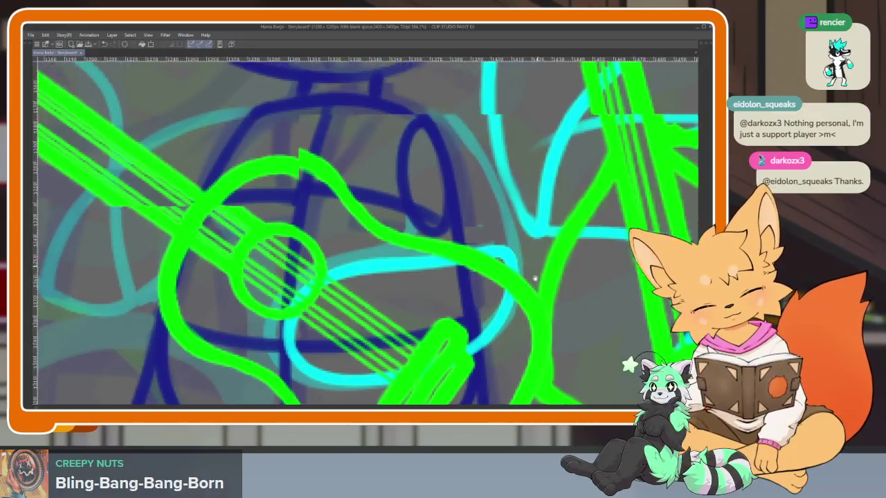
mouse_move(481, 288)
mouse_down()
mouse_move(402, 170)
mouse_move(377, 151)
mouse_up()
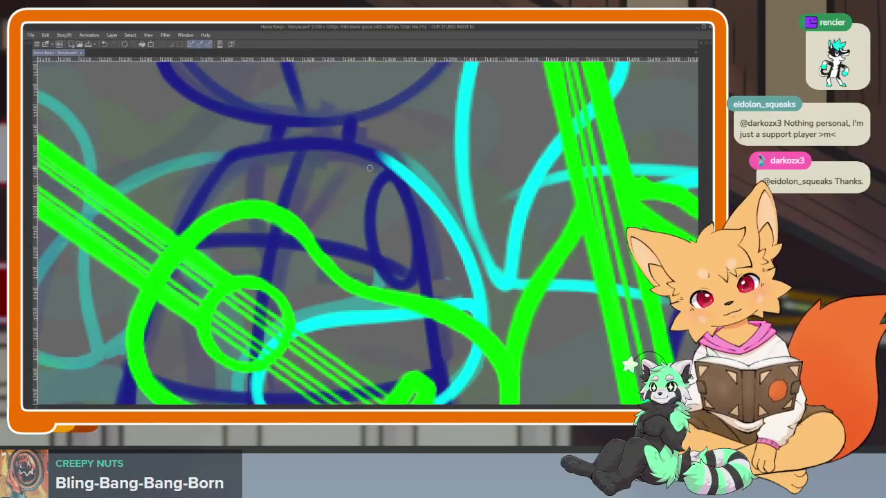
Add a cyan hand loop and a short cyan stroke near the guitar neck.
scroll(453, 334, down, 5)
scroll(454, 288, up, 2)
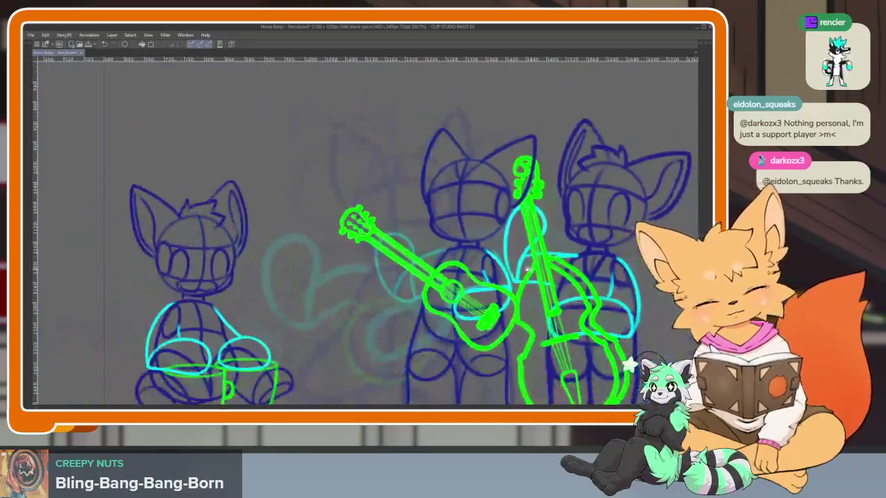
scroll(475, 289, up, 4)
scroll(476, 289, down, 1)
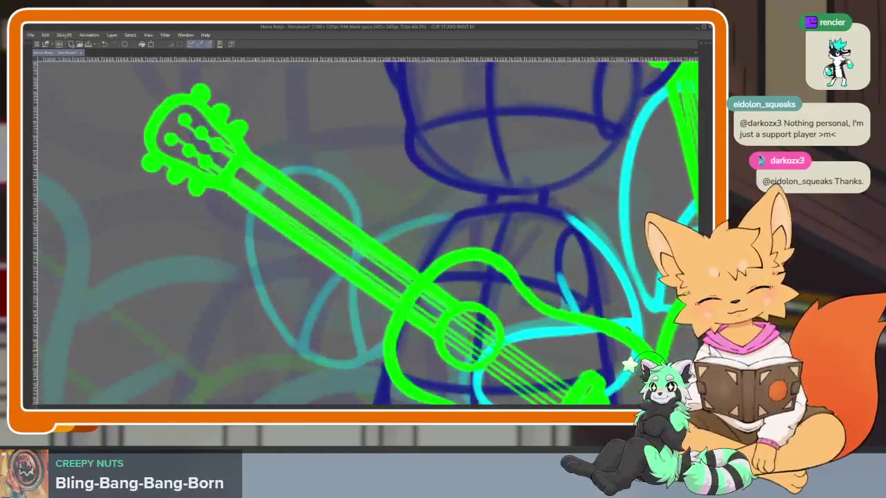
mouse_move(360, 354)
mouse_down()
mouse_move(340, 302)
mouse_move(328, 184)
mouse_move(263, 197)
mouse_move(266, 312)
mouse_move(344, 357)
mouse_up()
scroll(401, 307, down, 4)
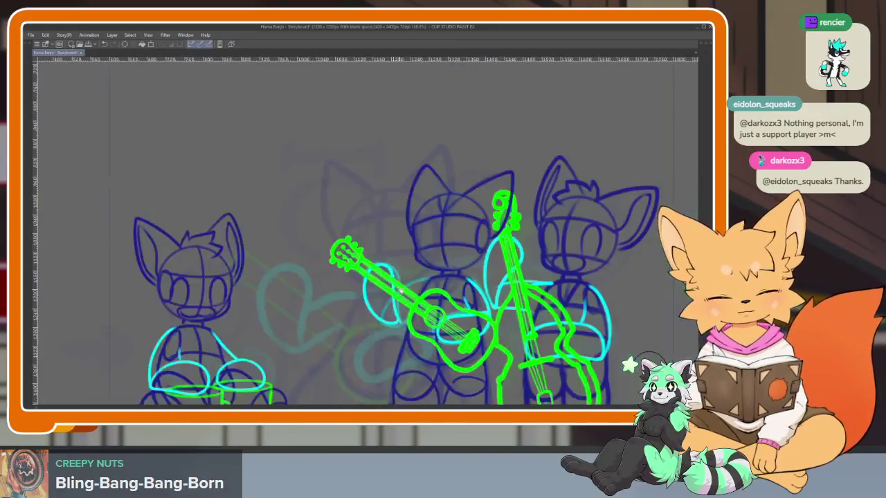
scroll(401, 308, up, 3)
scroll(400, 307, up, 2)
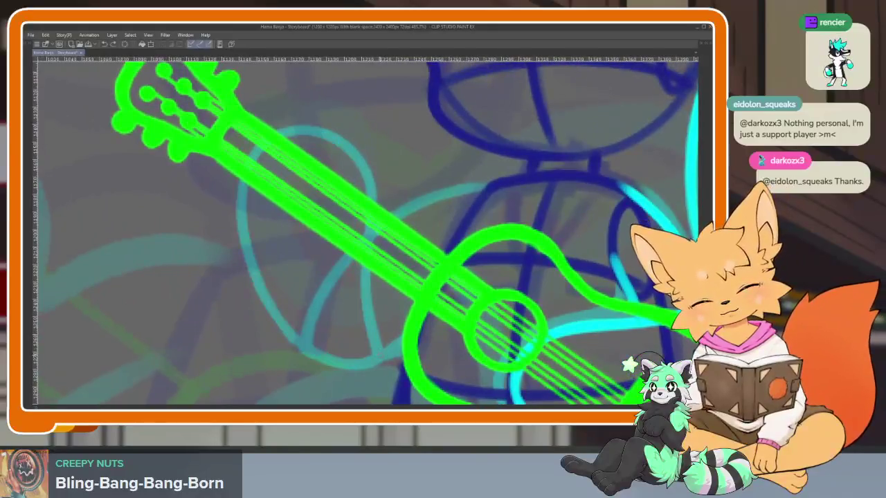
mouse_move(379, 355)
mouse_down()
mouse_move(363, 299)
mouse_move(356, 170)
mouse_move(284, 135)
mouse_move(257, 297)
mouse_move(360, 371)
mouse_move(382, 337)
mouse_move(401, 341)
mouse_up()
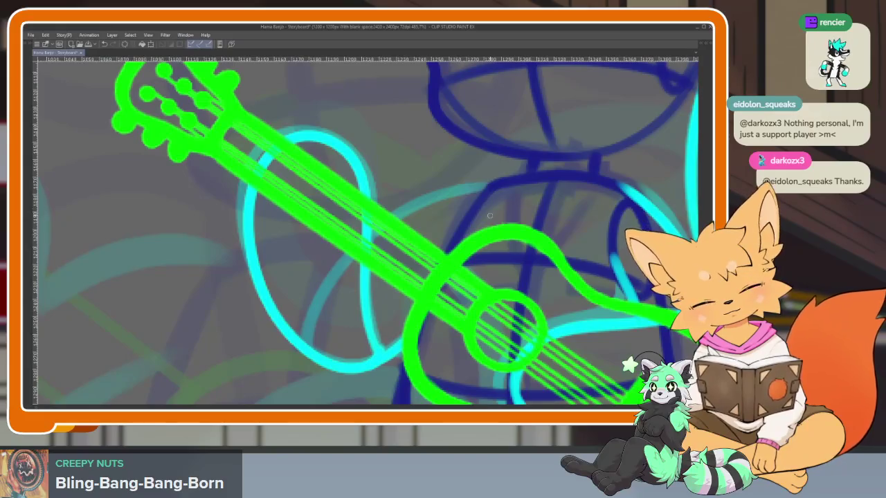
scroll(365, 232, down, 5)
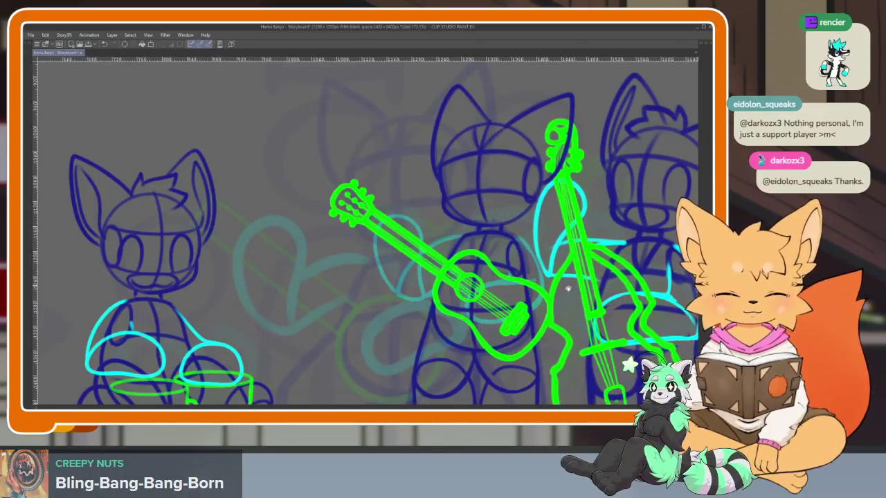
drag(413, 276, 360, 276)
scroll(361, 277, up, 5)
scroll(367, 232, down, 1)
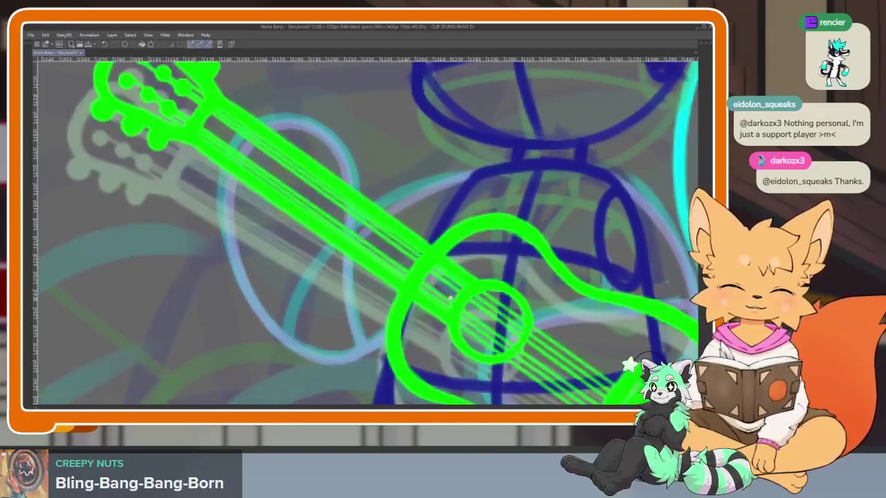
scroll(367, 232, down, 1)
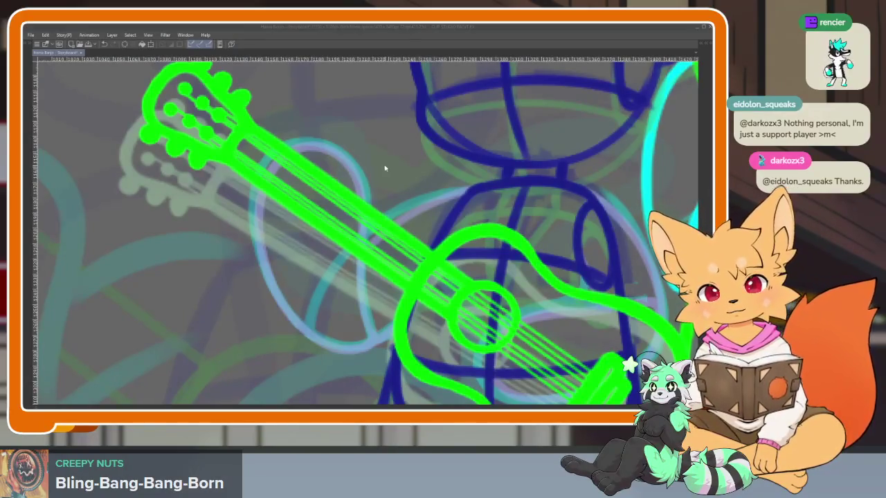
key(space)
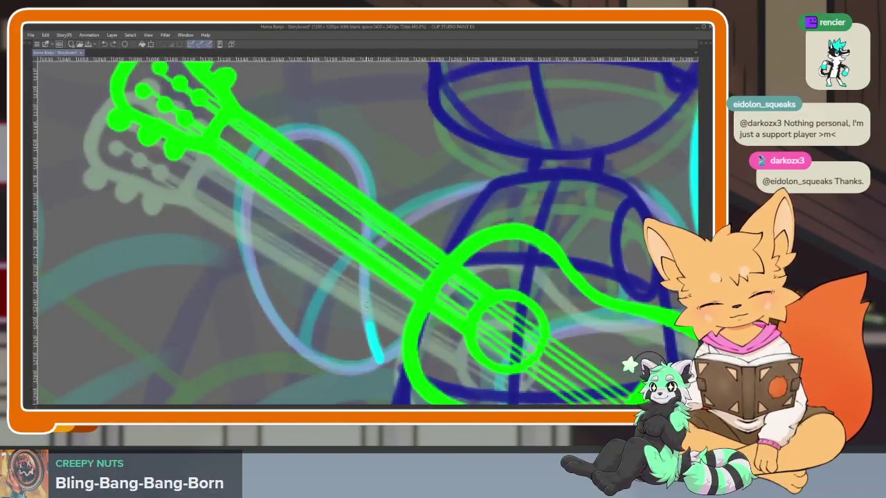
key(ctrl+z)
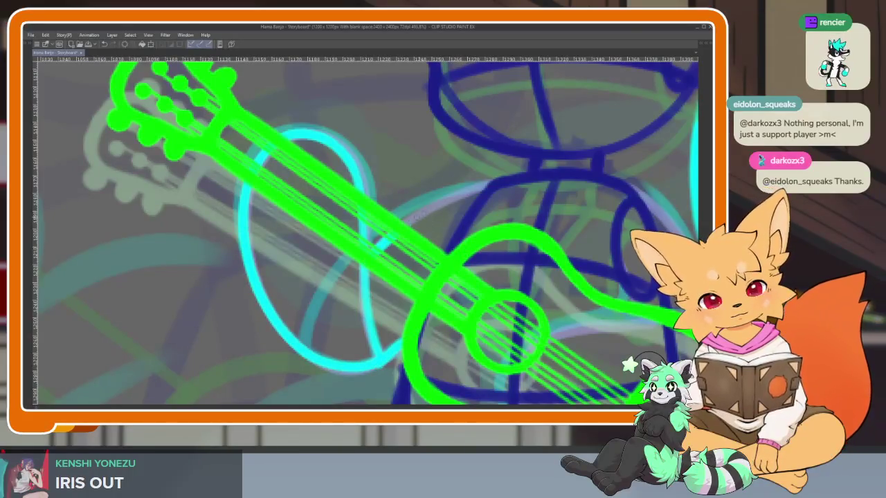
scroll(558, 256, down, 3)
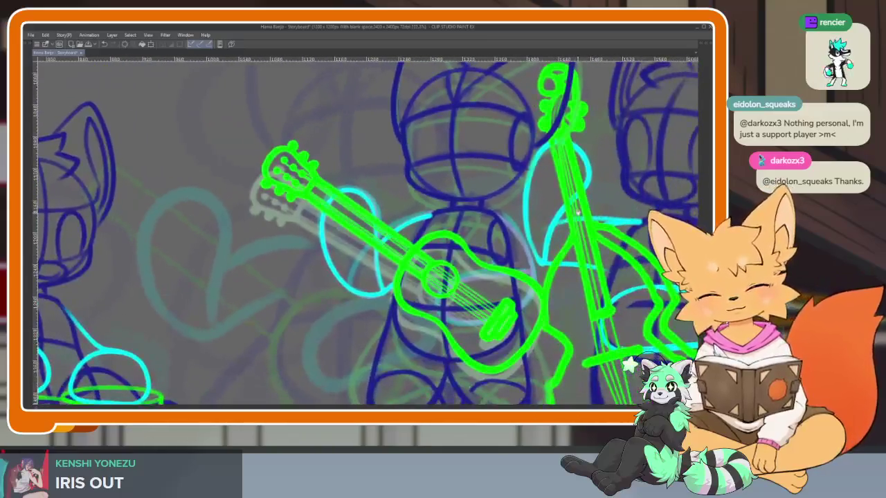
scroll(525, 277, up, 3)
scroll(524, 278, up, 1)
scroll(519, 281, up, 1)
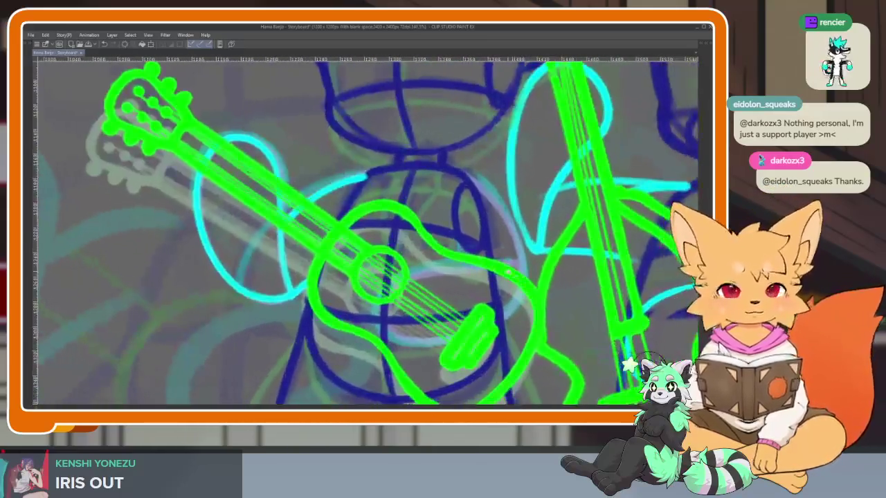
scroll(512, 285, up, 1)
scroll(507, 288, up, 2)
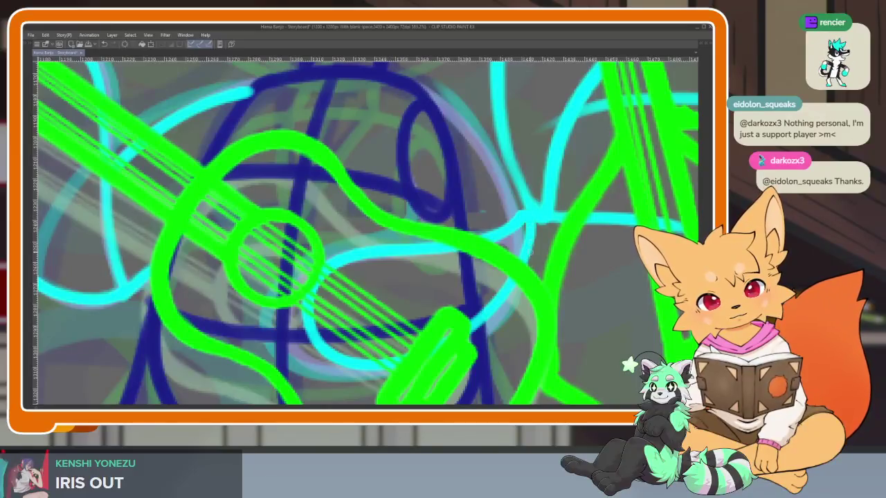
scroll(489, 337, up, 2)
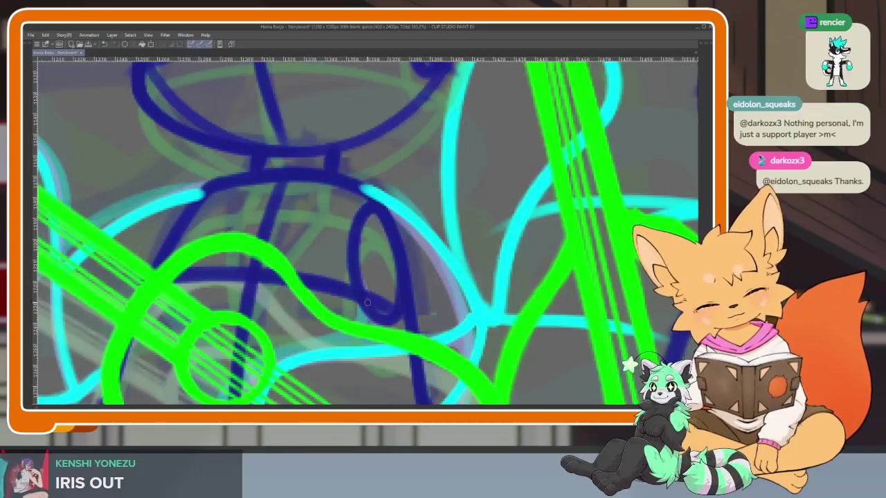
scroll(547, 287, down, 3)
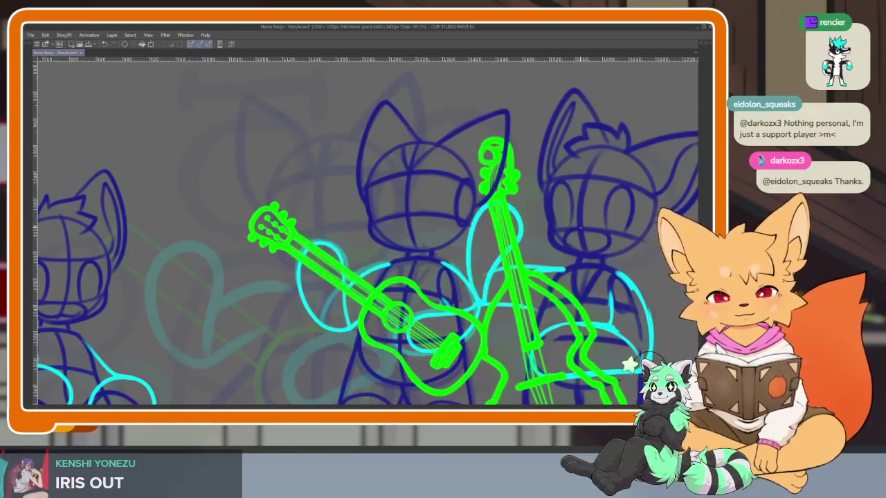
scroll(540, 270, up, 5)
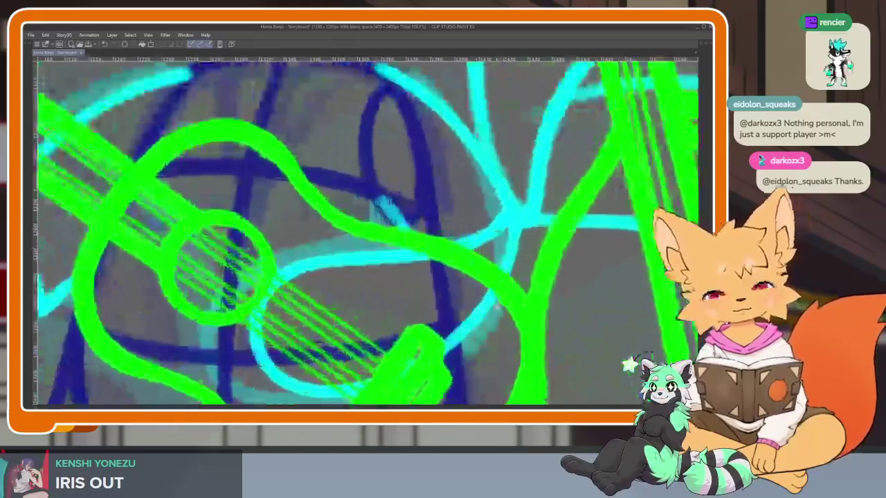
scroll(528, 284, up, 1)
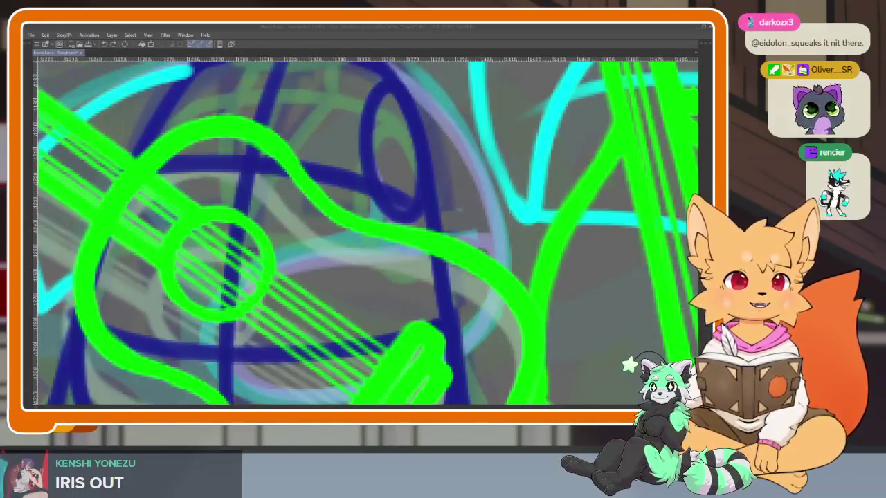
mouse_move(525, 356)
mouse_down()
mouse_move(490, 308)
mouse_move(497, 279)
mouse_up()
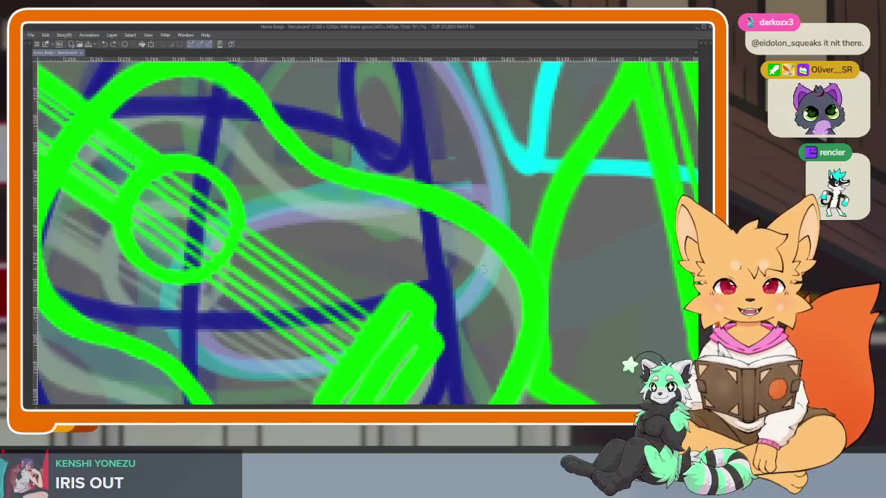
scroll(451, 311, down, 2)
scroll(443, 316, up, 1)
scroll(448, 309, up, 1)
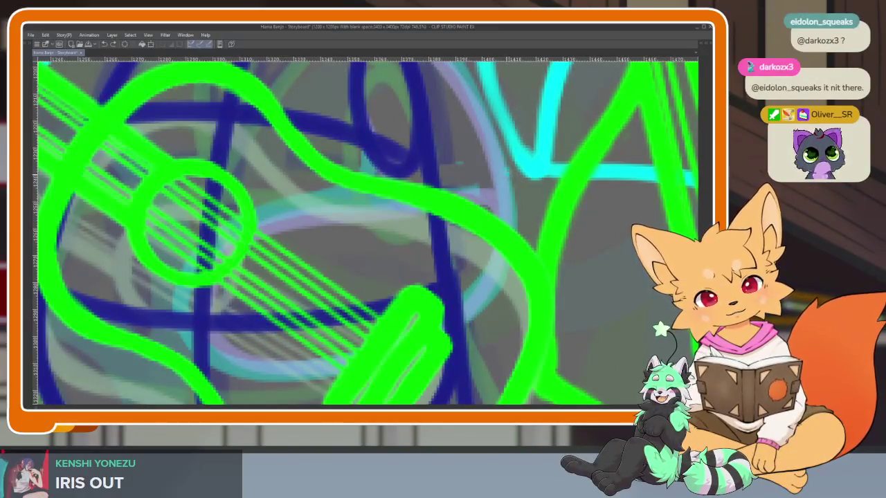
mouse_move(509, 172)
mouse_down()
mouse_move(433, 287)
mouse_move(346, 341)
mouse_move(319, 204)
mouse_move(470, 167)
mouse_move(437, 291)
mouse_move(249, 308)
mouse_move(332, 184)
mouse_move(497, 144)
mouse_move(440, 294)
mouse_move(256, 322)
mouse_move(346, 198)
mouse_move(497, 156)
mouse_up()
key(ctrl+z)
key(ctrl+z)
key(ctrl+z)
Replace the stray cyan loop with a new loop around the guitar body and an upward stroke.
scroll(460, 305, down, 3)
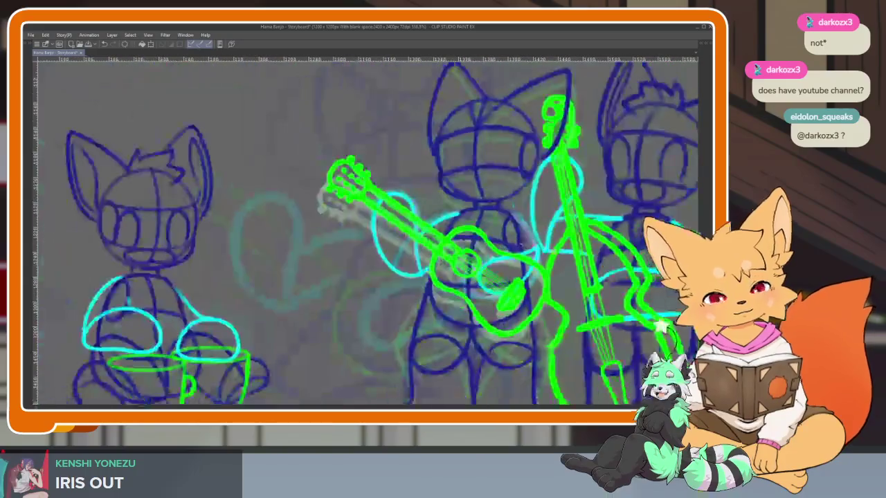
scroll(554, 296, up, 3)
key(ctrl+z)
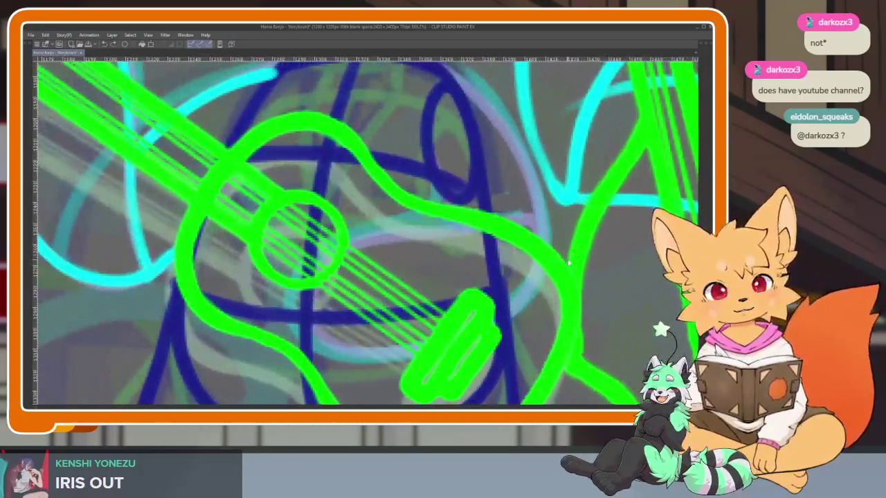
scroll(554, 296, down, 2)
scroll(561, 277, up, 2)
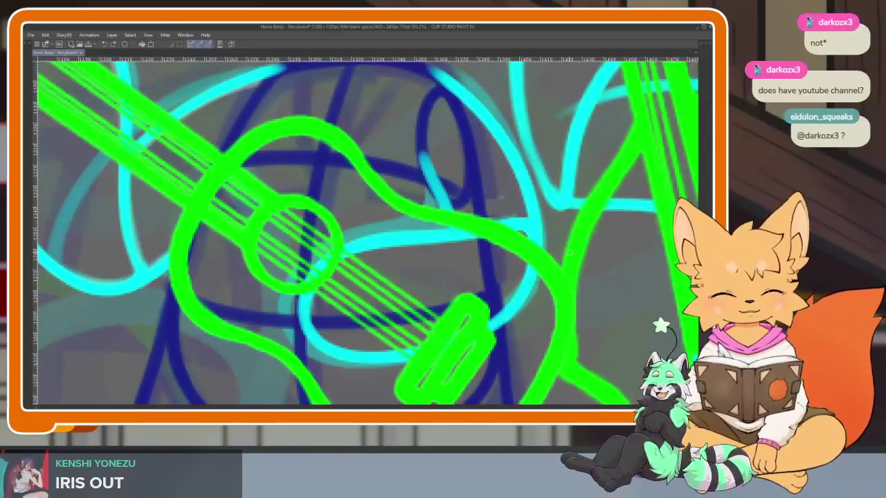
scroll(534, 282, up, 1)
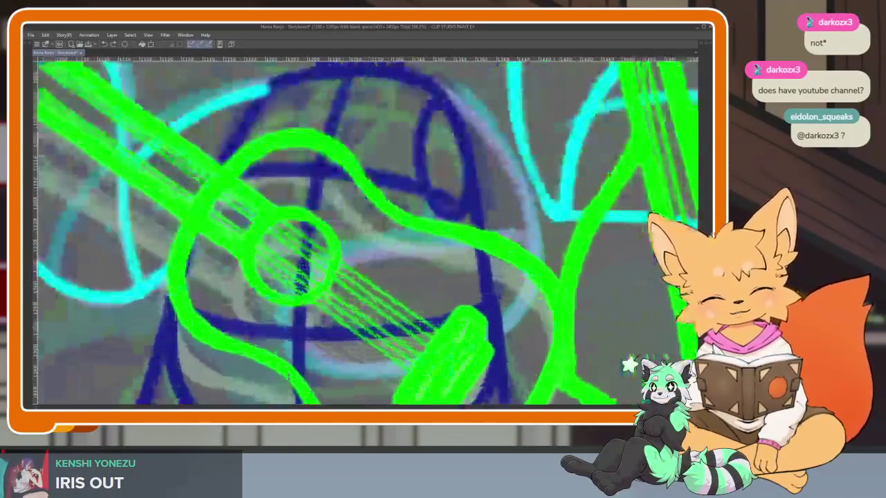
scroll(534, 281, up, 1)
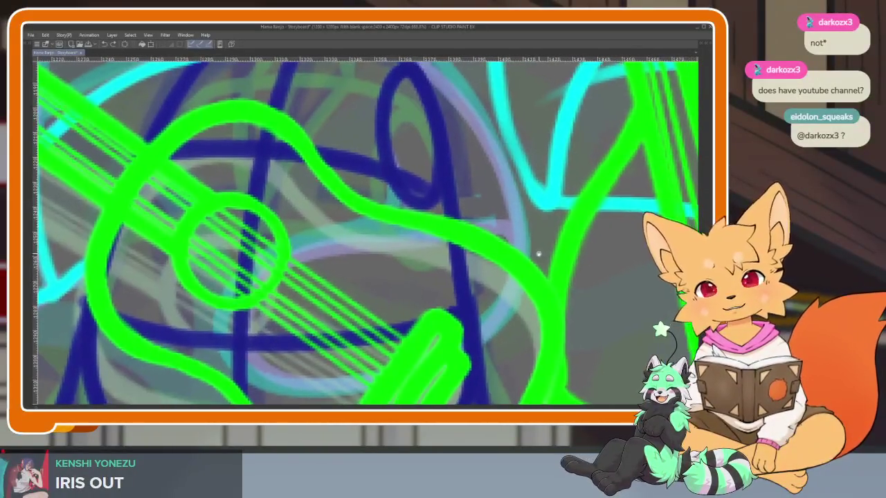
scroll(540, 253, down, 1)
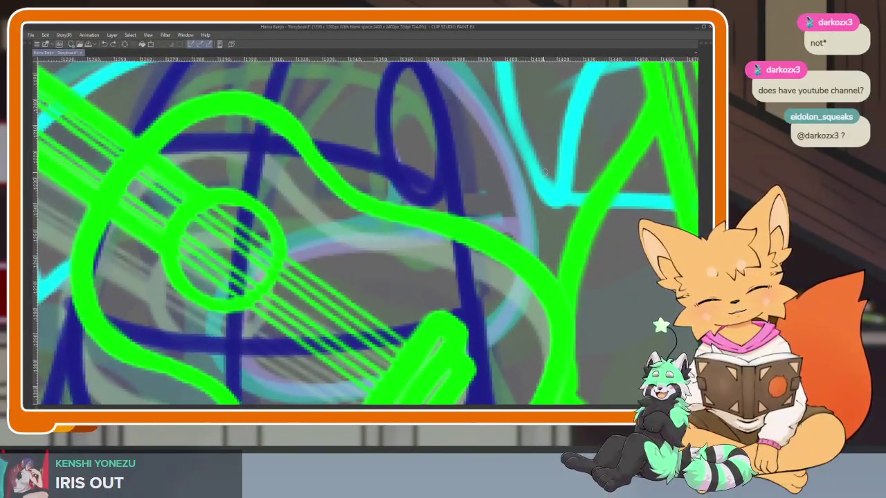
mouse_move(543, 207)
mouse_down()
mouse_move(485, 318)
mouse_move(304, 360)
mouse_move(298, 257)
mouse_move(497, 192)
mouse_move(428, 345)
mouse_up()
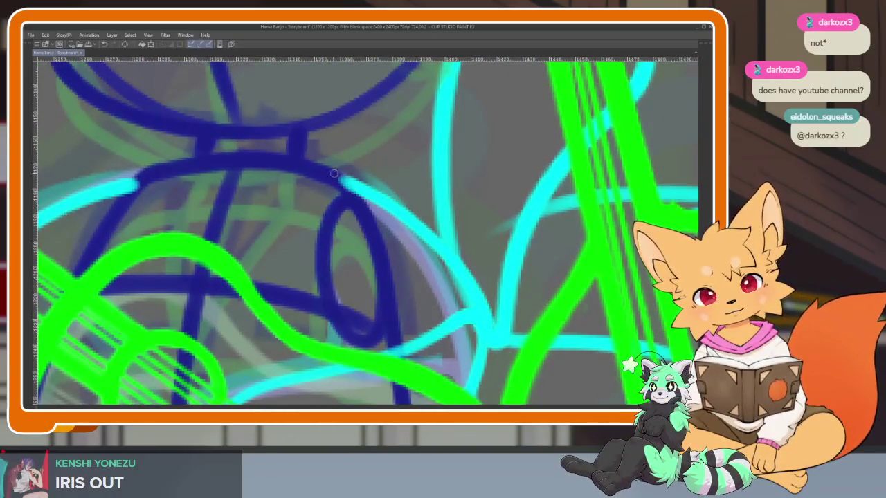
mouse_move(485, 331)
mouse_down()
mouse_move(426, 236)
mouse_move(332, 198)
mouse_up()
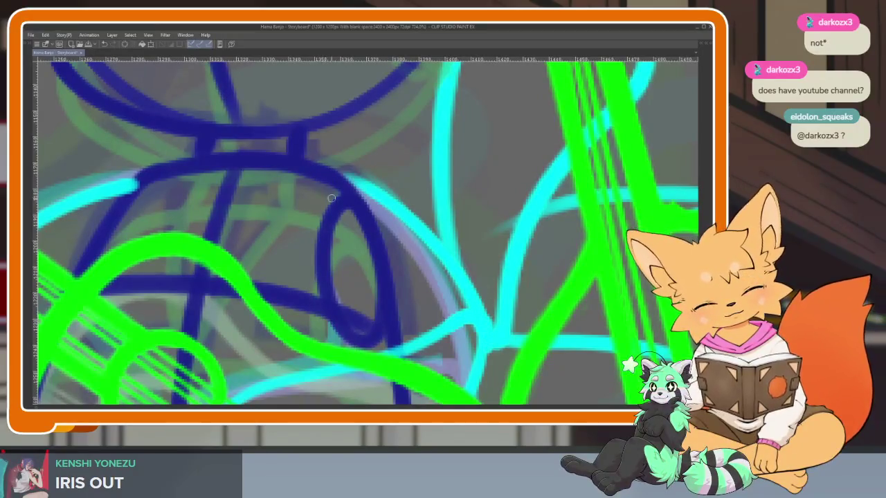
Restore the timeline and side panels and go to frame 146.
scroll(374, 332, down, 5)
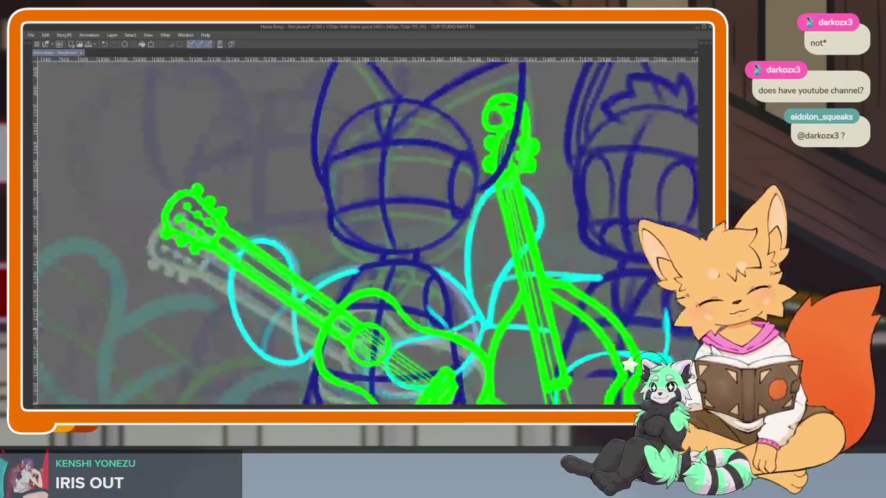
scroll(383, 271, up, 5)
scroll(425, 343, down, 3)
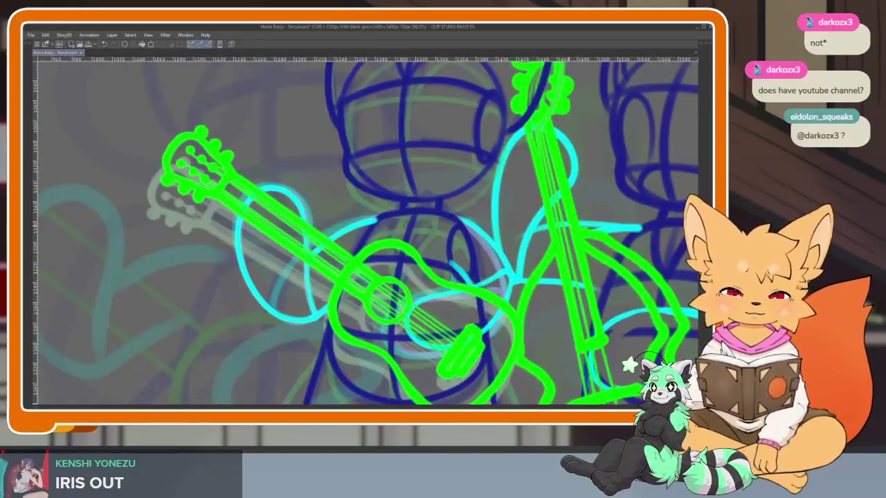
scroll(527, 276, down, 3)
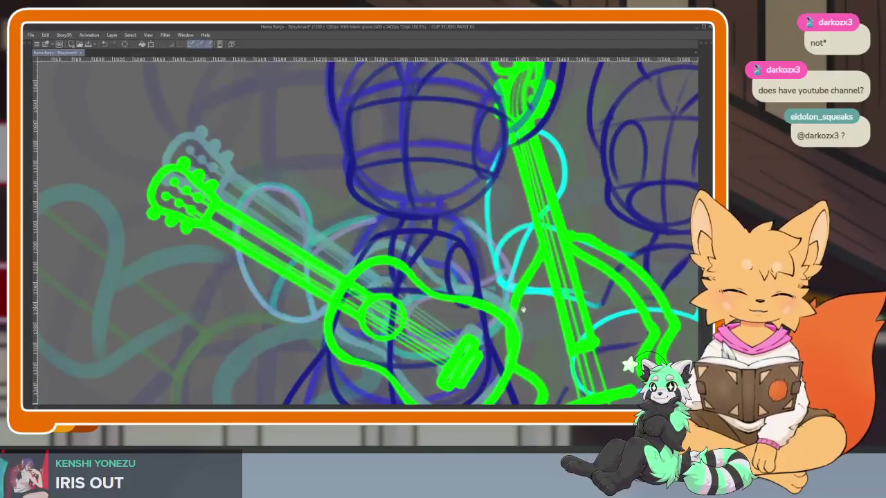
scroll(527, 275, up, 2)
scroll(527, 275, up, 2)
scroll(528, 274, up, 2)
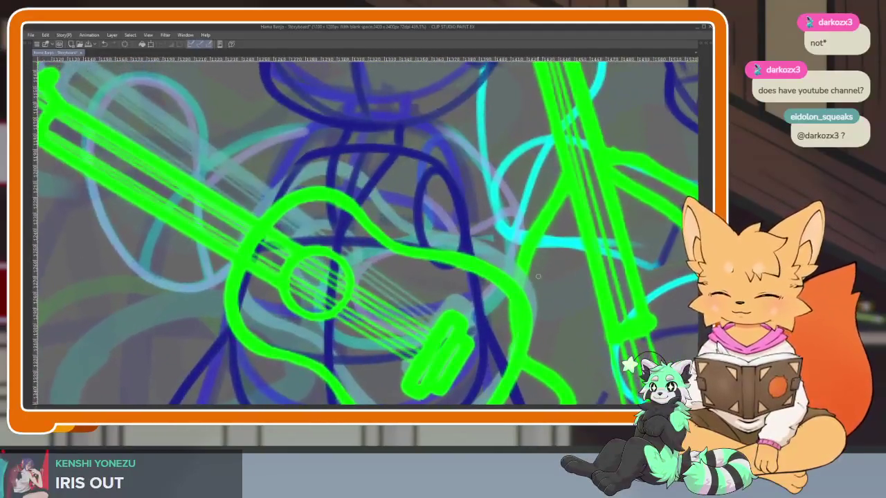
key(Tab)
click(259, 336)
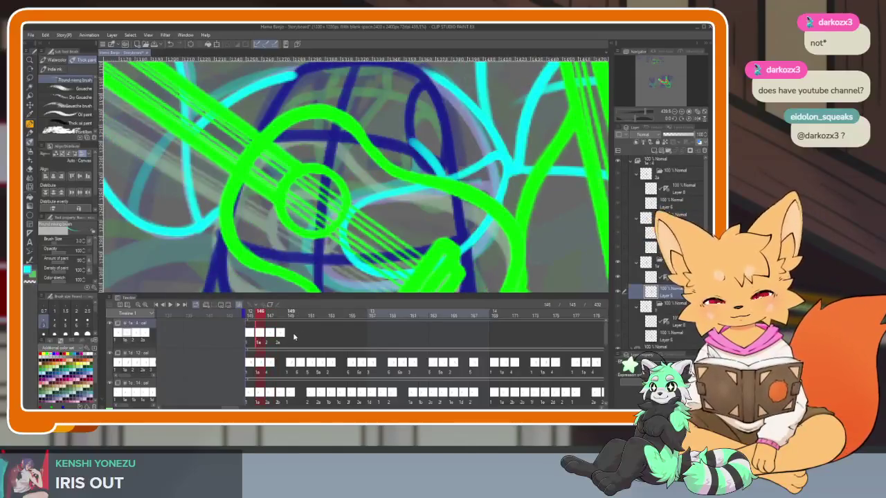
Frame the guitar full-window and try a cyan curve left of its neck, undoing it.
scroll(472, 307, up, 1)
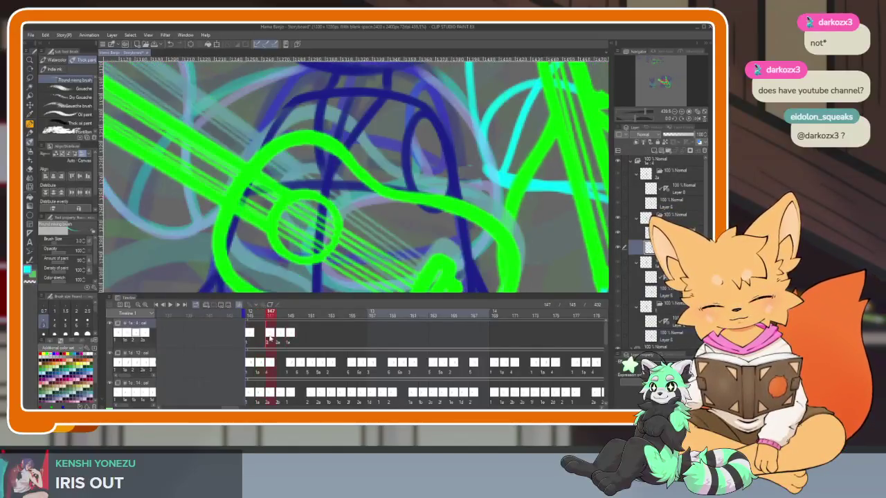
key(Tab)
scroll(472, 307, down, 1)
scroll(472, 306, up, 1)
scroll(472, 307, up, 1)
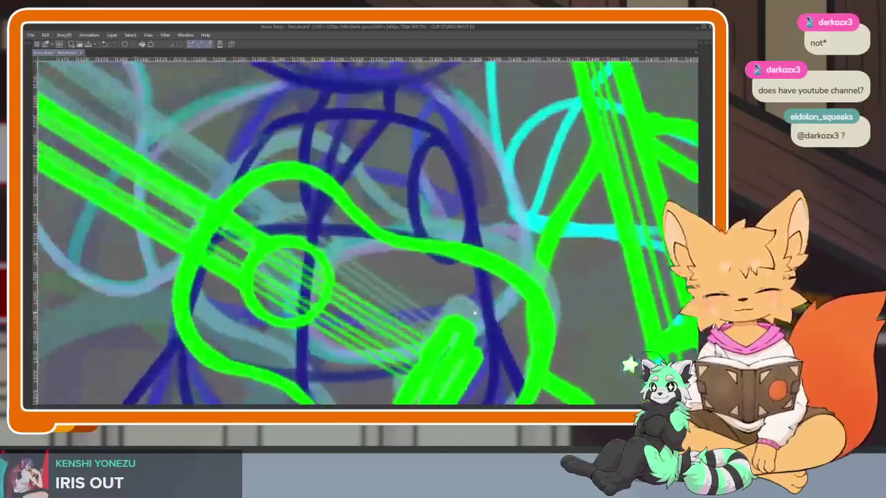
scroll(415, 319, down, 2)
scroll(379, 327, up, 1)
scroll(380, 327, up, 1)
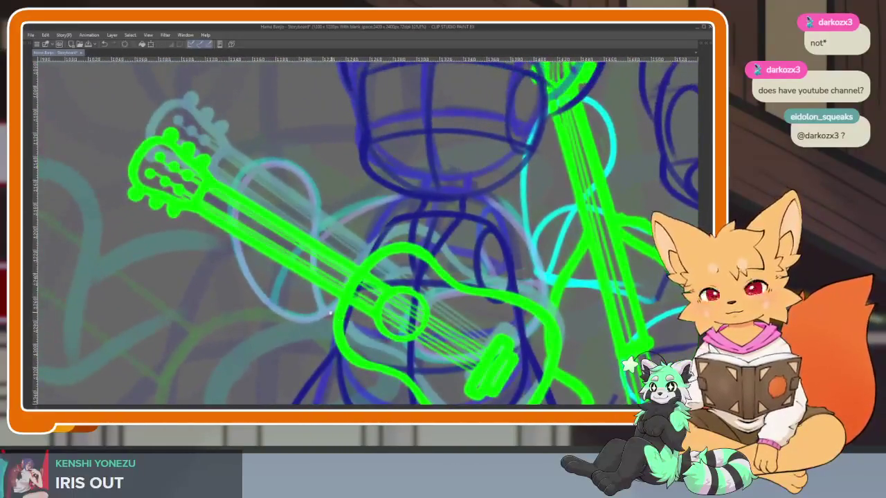
scroll(367, 331, up, 1)
scroll(353, 335, up, 1)
scroll(339, 339, up, 1)
scroll(340, 339, down, 1)
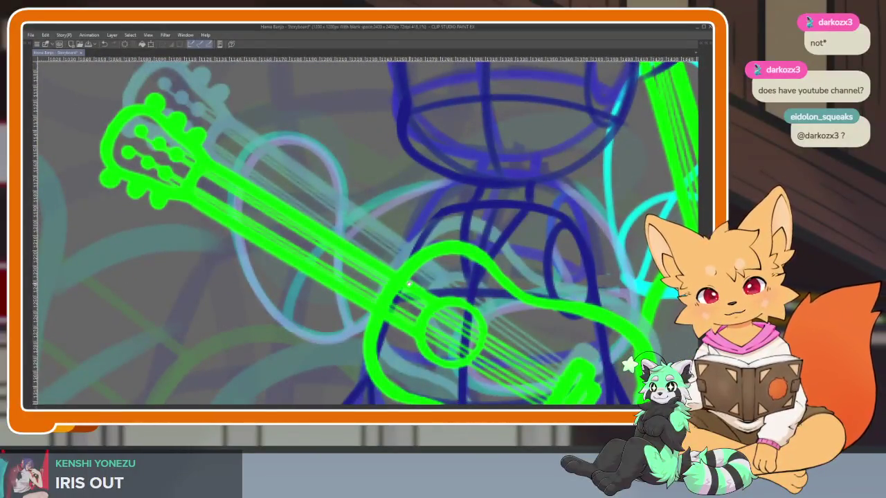
drag(353, 351, 354, 332)
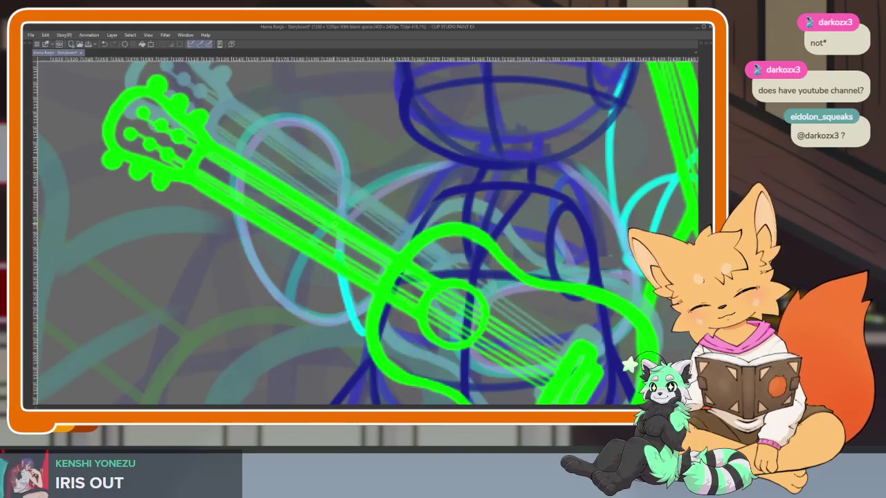
drag(225, 219, 265, 329)
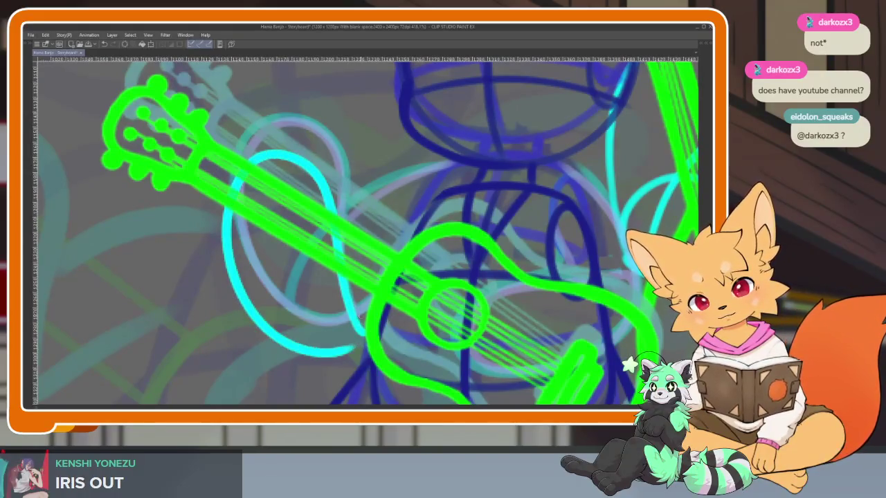
key(ctrl+z)
Redraw the cyan loop left of the guitar neck and the arc across the guitar body.
mouse_move(262, 152)
mouse_down()
mouse_move(231, 246)
mouse_move(345, 345)
mouse_up()
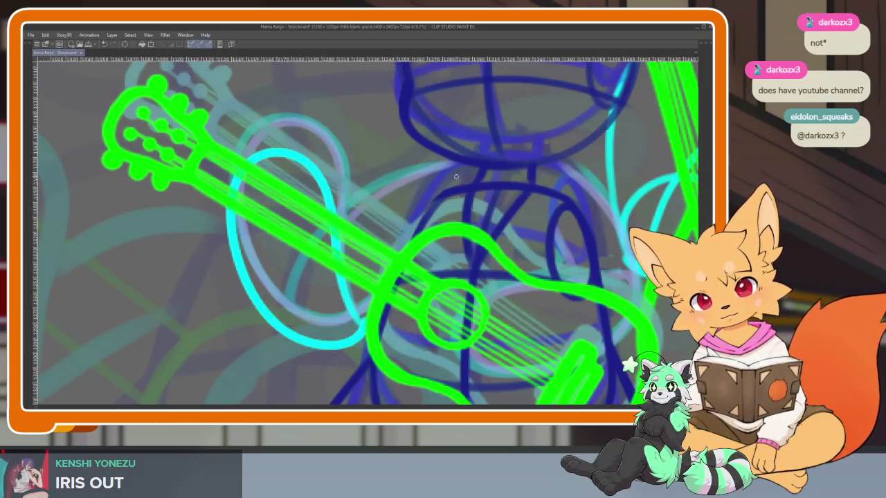
key(ctrl+z)
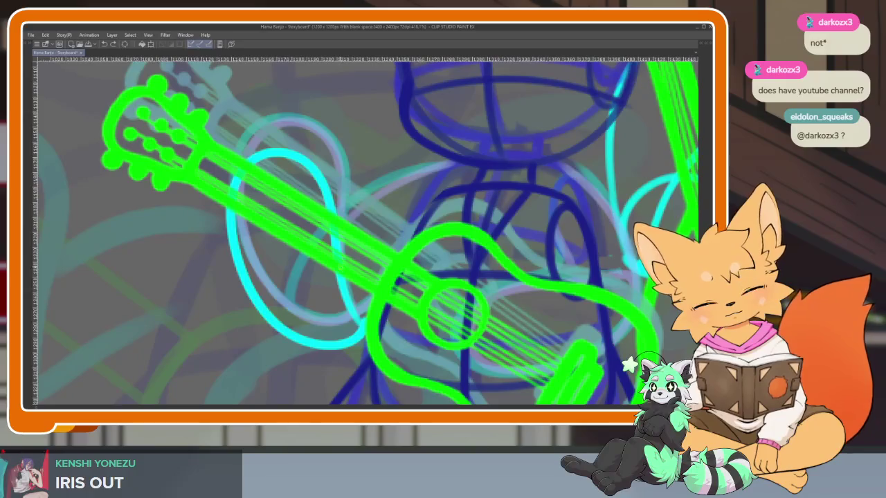
drag(350, 235, 454, 188)
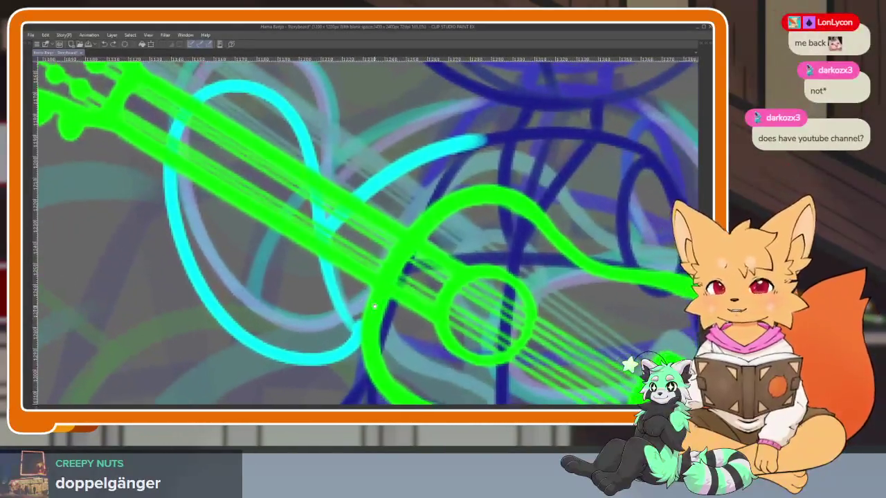
Sketch four cyan arm strokes from the guitar strings toward the sound hole and across the body.
scroll(395, 309, down, 3)
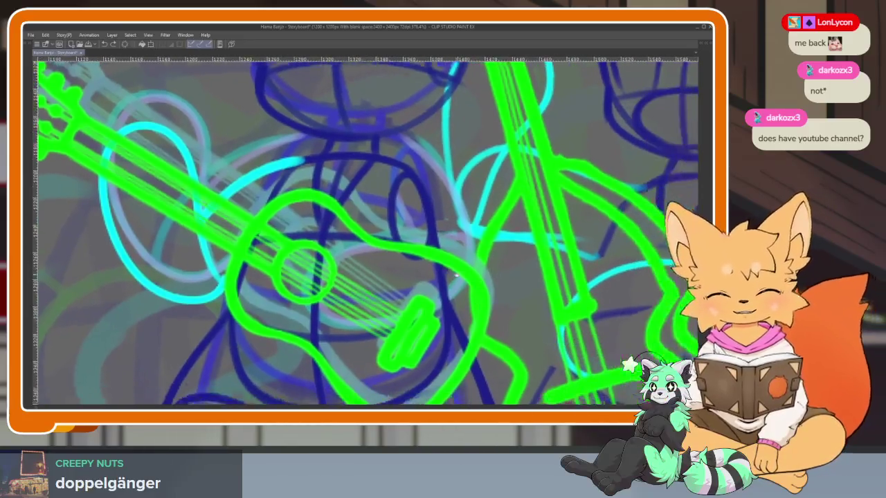
scroll(463, 284, up, 3)
scroll(434, 314, down, 1)
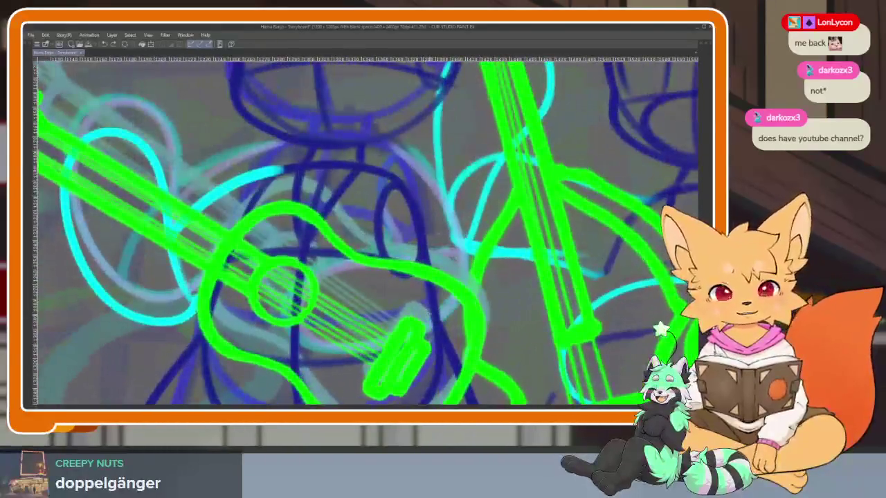
scroll(430, 315, up, 1)
scroll(423, 317, up, 2)
scroll(419, 319, up, 1)
scroll(420, 319, down, 1)
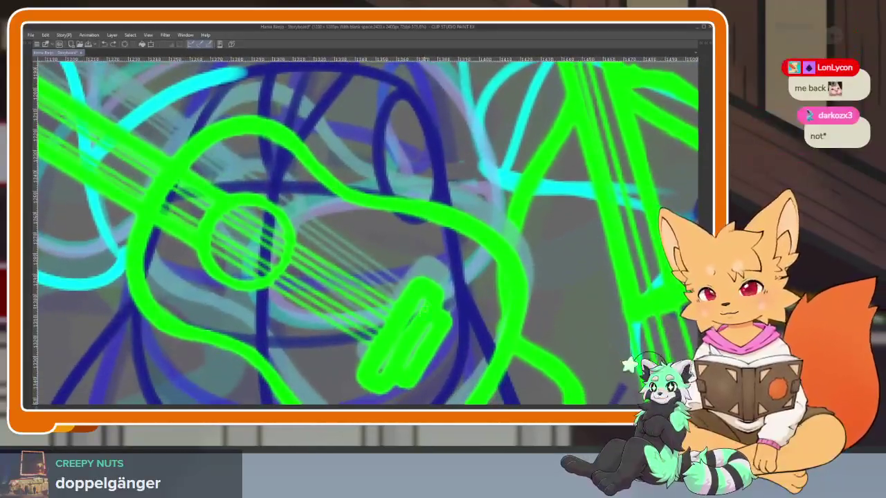
scroll(424, 321, up, 1)
scroll(428, 323, up, 1)
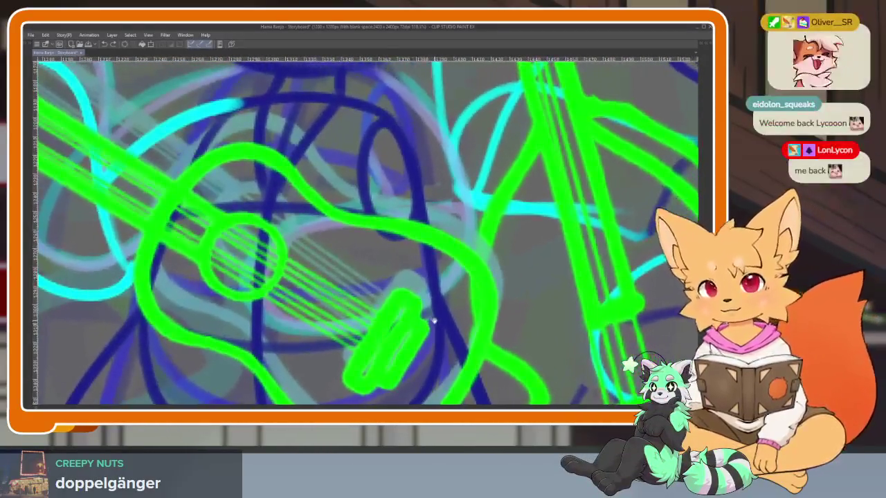
scroll(426, 319, down, 1)
scroll(421, 318, up, 1)
scroll(417, 317, up, 1)
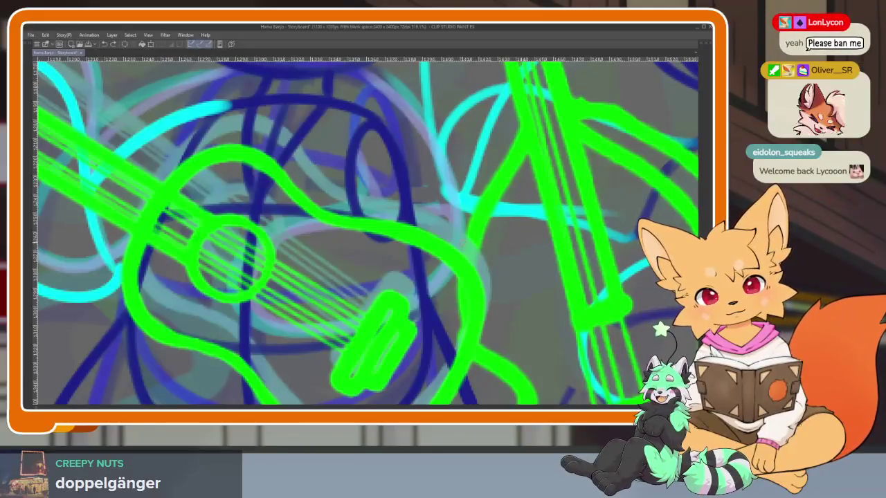
drag(302, 356, 267, 284)
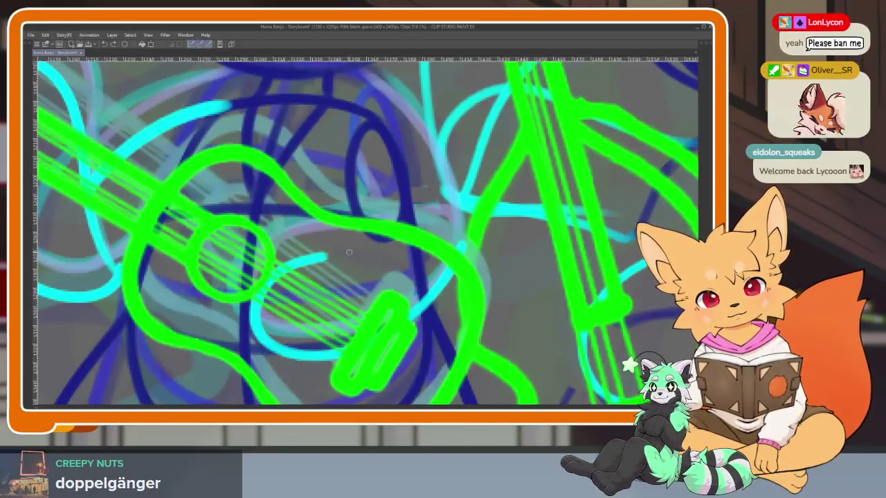
drag(349, 253, 450, 232)
drag(519, 205, 485, 263)
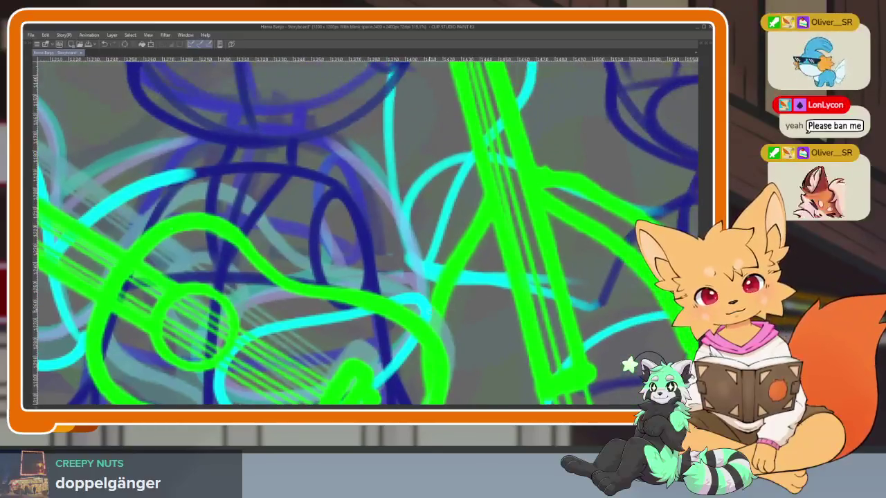
drag(415, 271, 380, 221)
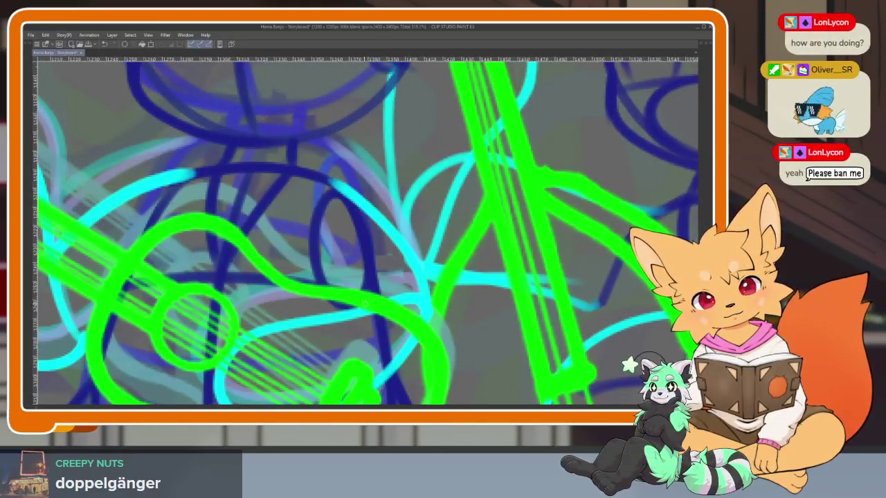
Zoom around the sketch, then bring back the tool, layer and timeline panels.
scroll(365, 232, down, 2)
scroll(366, 232, down, 2)
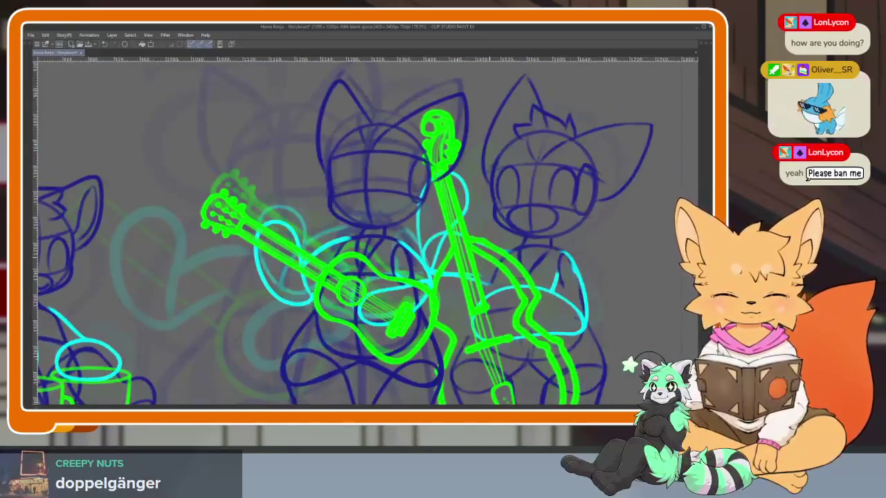
scroll(448, 313, up, 3)
scroll(448, 313, up, 2)
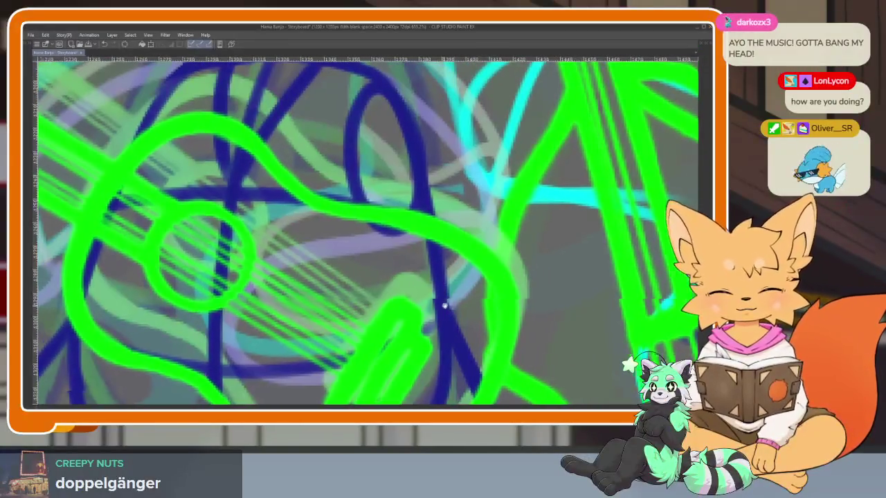
scroll(443, 303, down, 2)
scroll(374, 303, down, 1)
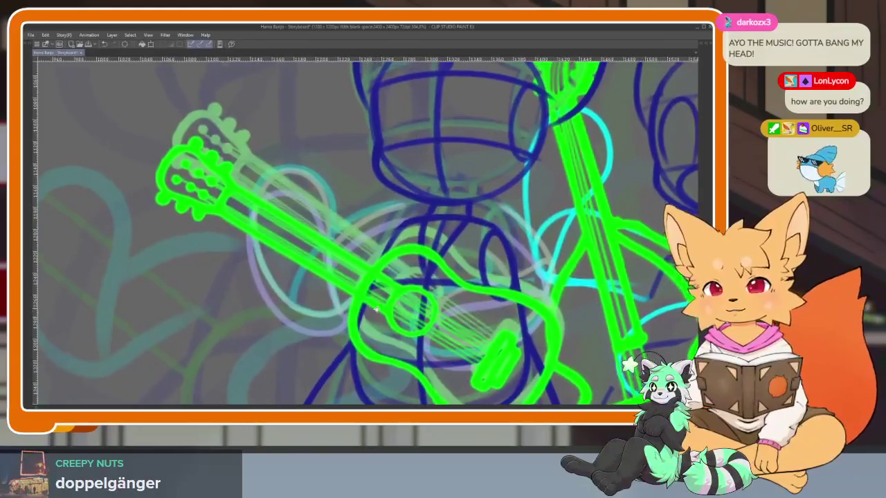
scroll(374, 324, up, 1)
scroll(375, 325, up, 2)
scroll(375, 325, up, 1)
scroll(374, 324, up, 2)
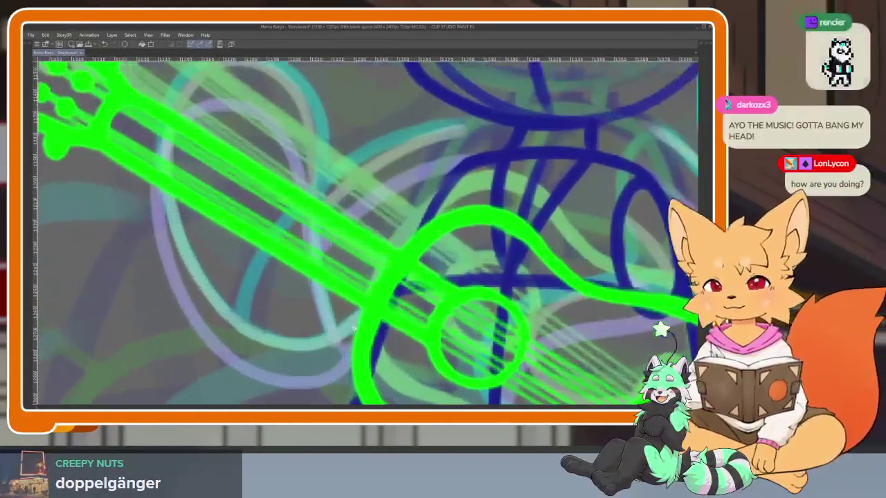
scroll(374, 325, up, 1)
scroll(375, 325, down, 3)
scroll(359, 341, up, 1)
scroll(359, 341, up, 1)
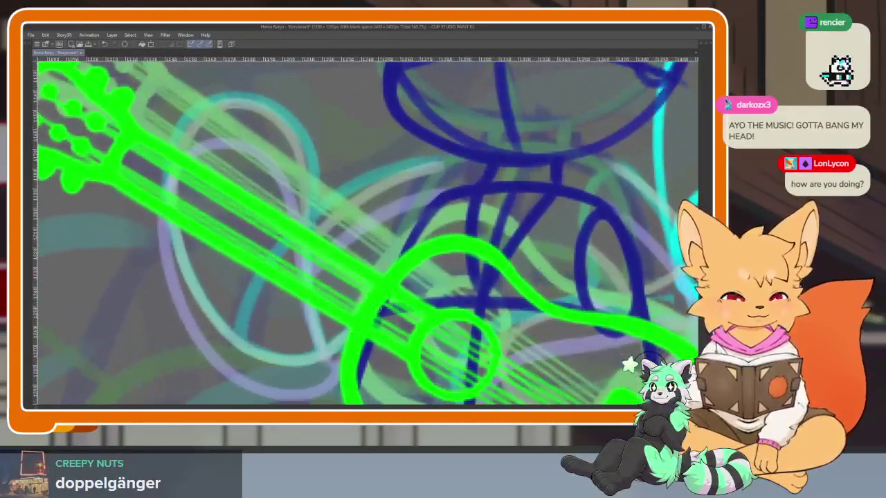
key(Tab)
Compare with the neighbouring frame, then redraw the cyan arm loop over the guitar neck full-window.
click(289, 338)
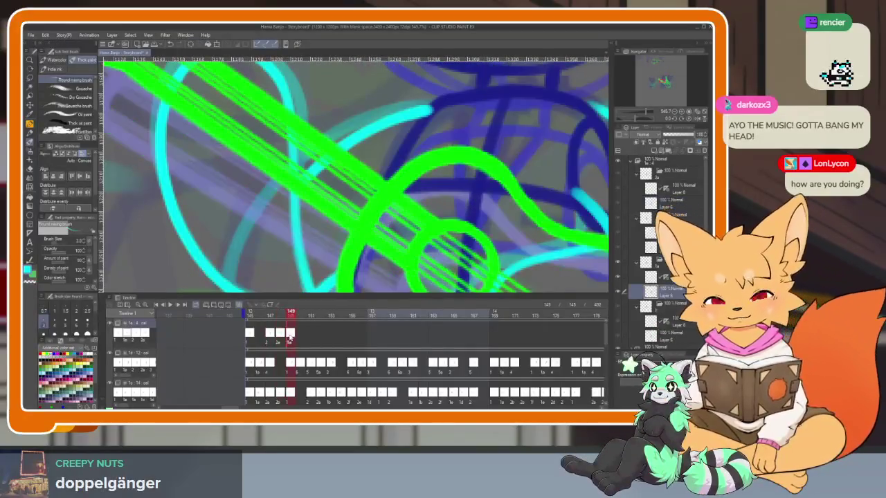
click(280, 337)
key(Tab)
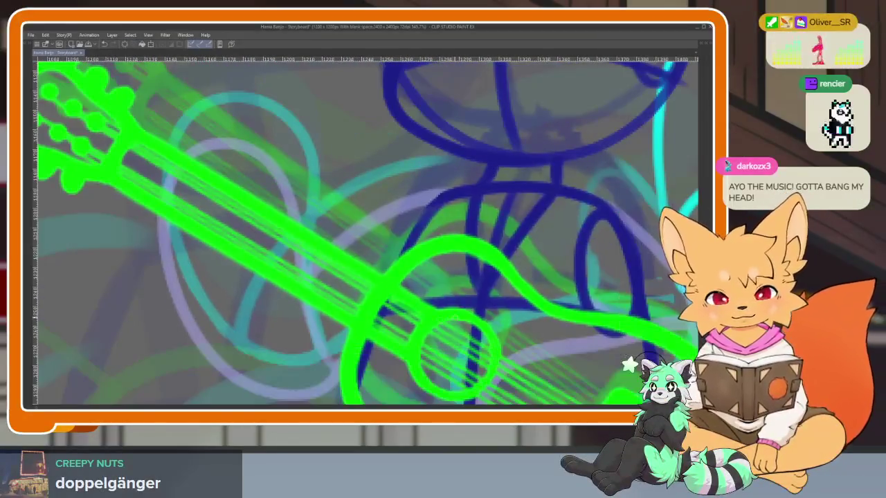
scroll(426, 330, down, 2)
scroll(425, 330, up, 1)
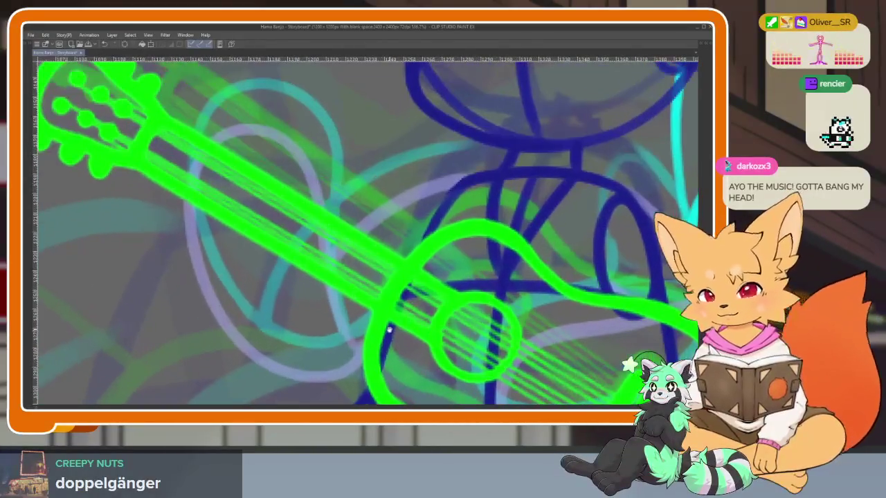
scroll(383, 322, up, 1)
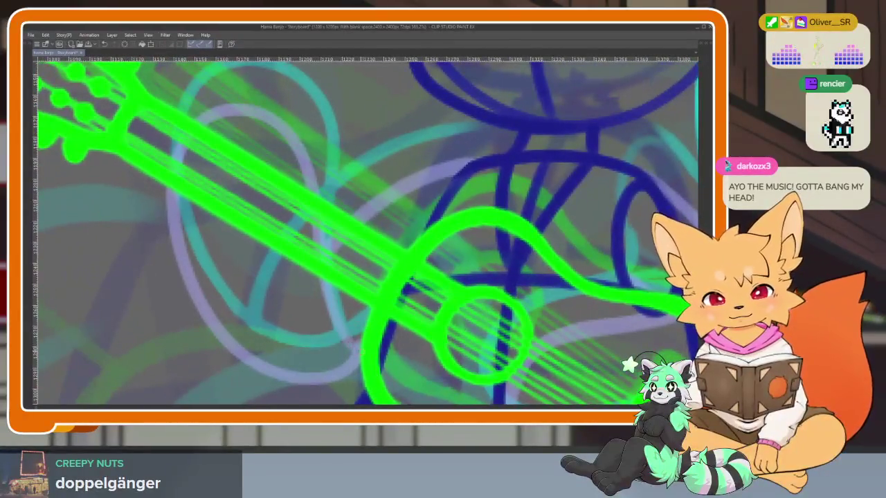
mouse_move(331, 270)
mouse_down()
mouse_move(289, 142)
mouse_move(220, 110)
mouse_up()
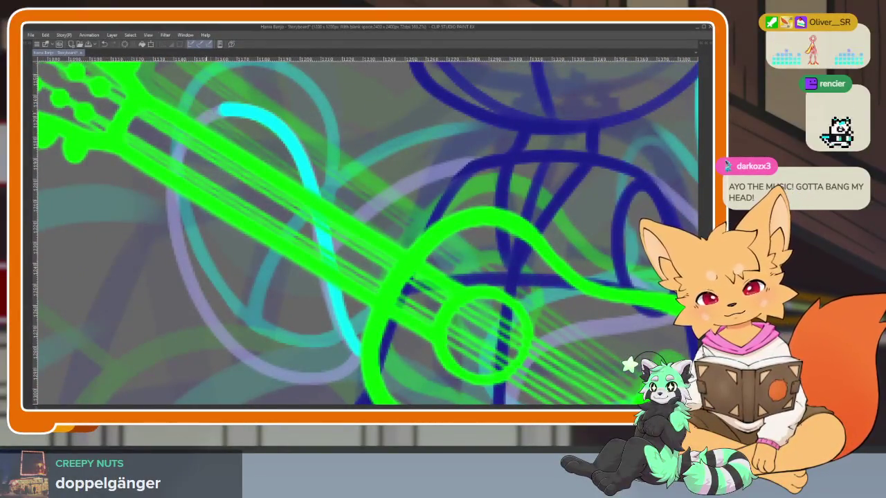
mouse_move(166, 211)
mouse_down()
mouse_move(201, 317)
mouse_move(236, 353)
mouse_up()
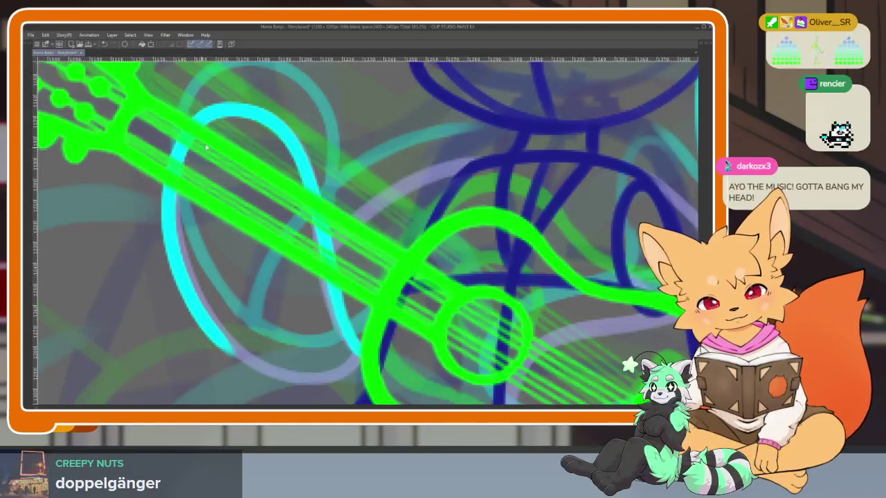
key(ctrl+z)
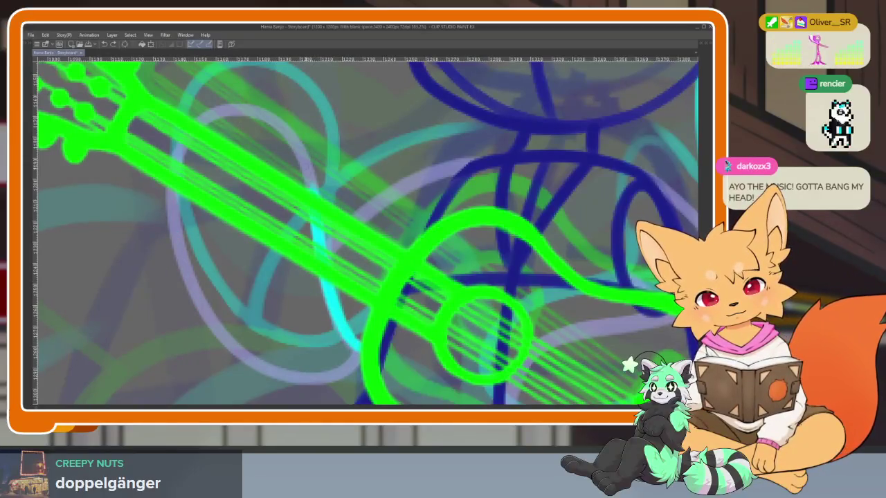
mouse_move(315, 194)
mouse_down()
mouse_move(263, 108)
mouse_move(194, 125)
mouse_move(166, 231)
mouse_move(222, 340)
mouse_move(311, 384)
mouse_move(361, 367)
mouse_up()
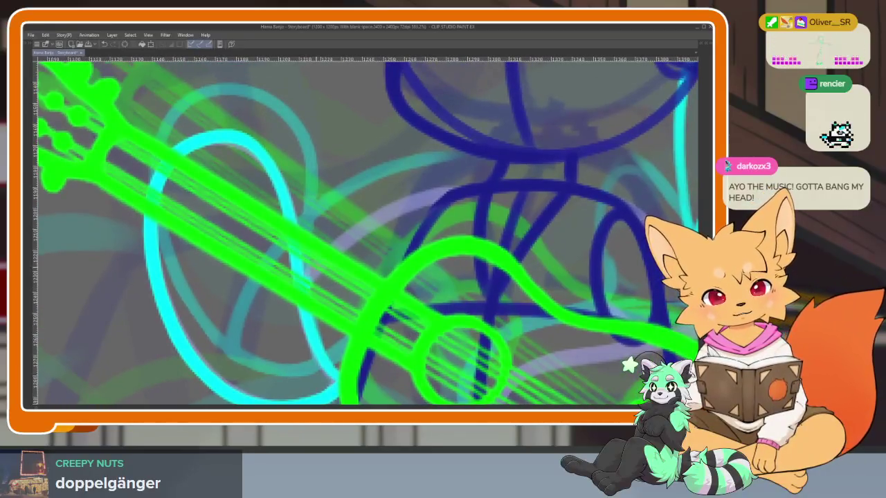
Zoom onto the guitar body and add cyan strokes and a long arc across it.
scroll(480, 271, down, 5)
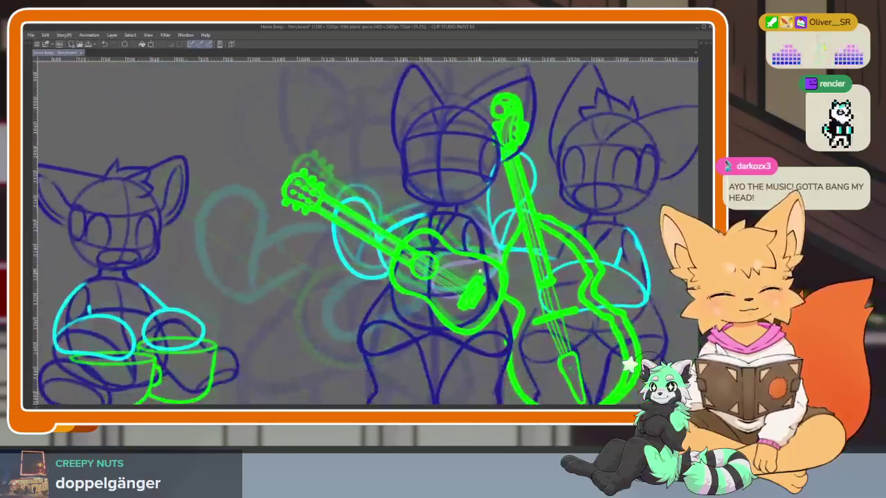
scroll(479, 271, up, 2)
scroll(477, 277, up, 2)
scroll(476, 291, up, 1)
scroll(474, 310, up, 1)
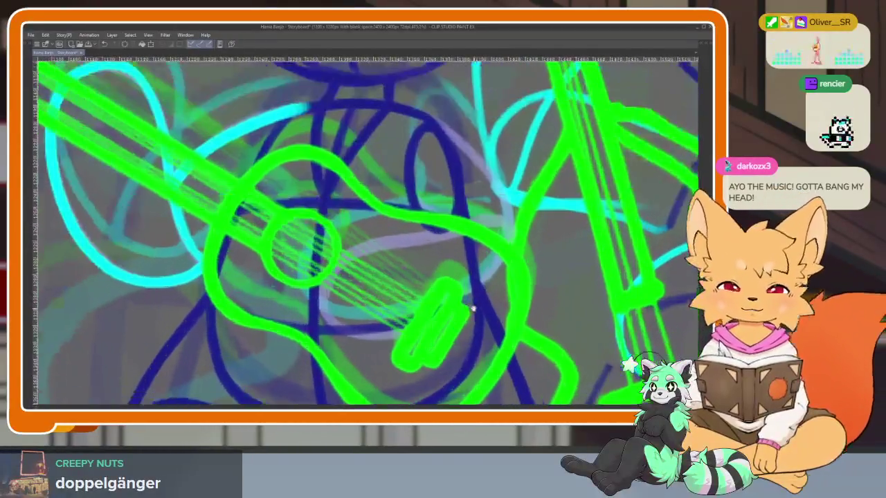
drag(472, 309, 458, 319)
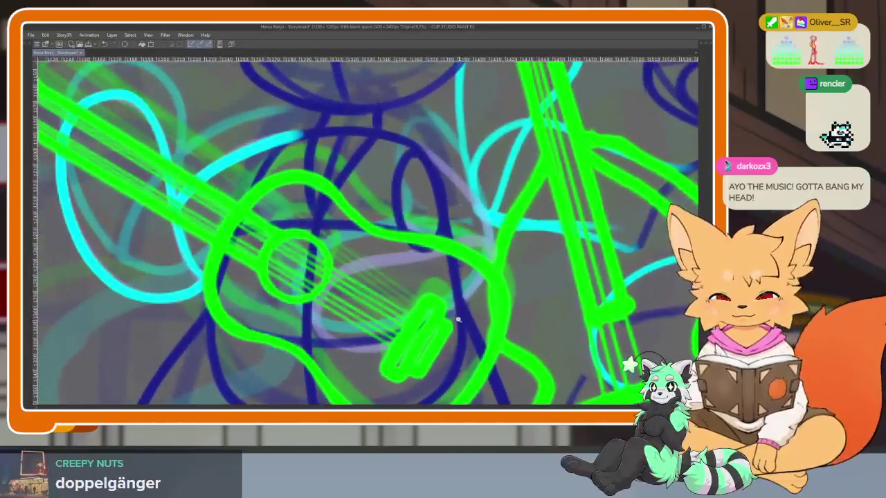
scroll(455, 318, up, 1)
scroll(454, 318, up, 1)
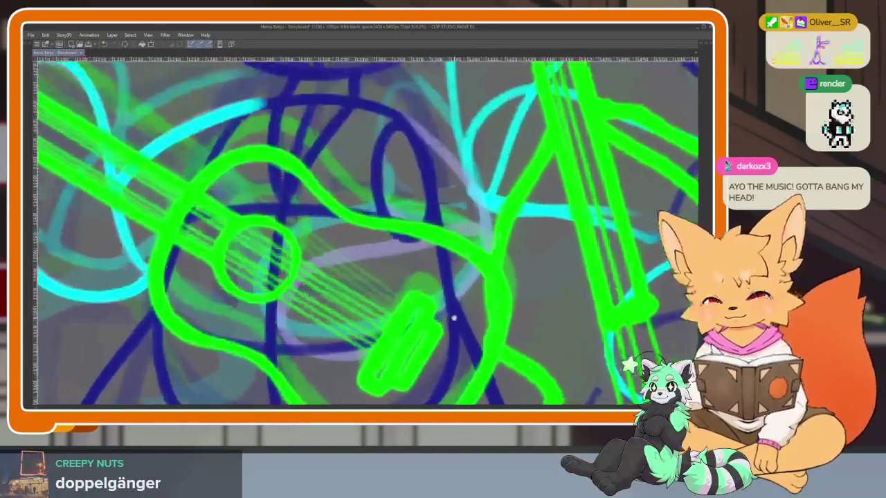
drag(453, 319, 447, 338)
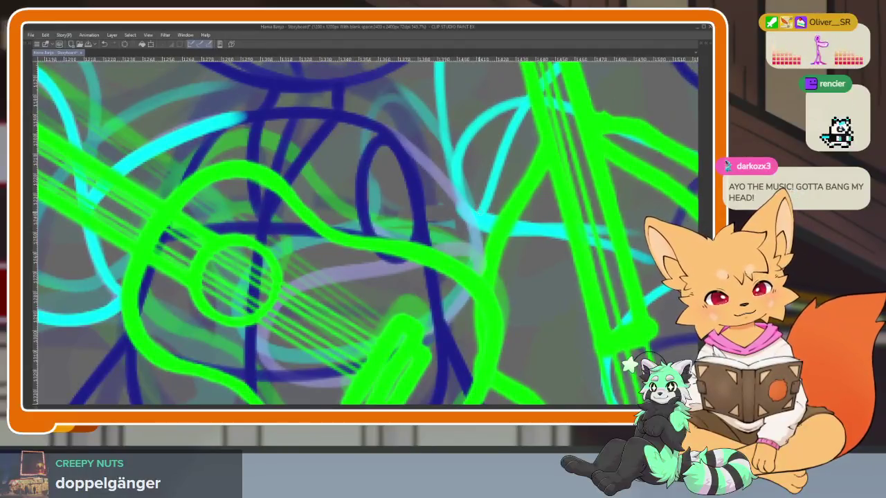
drag(477, 220, 436, 308)
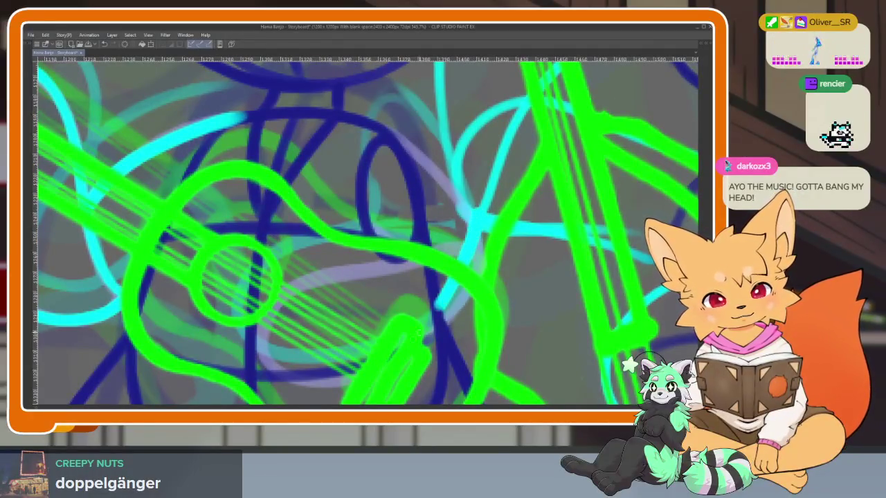
drag(308, 286, 418, 237)
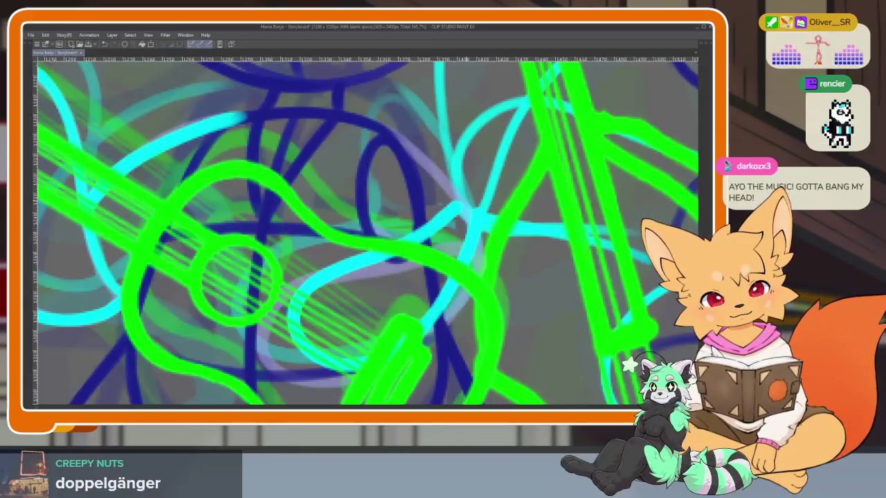
drag(469, 283, 449, 360)
drag(350, 196, 425, 243)
Retry the down-right cyan stroke over the guitar body until it sits right.
key(ctrl+z)
drag(350, 196, 426, 244)
key(ctrl+z)
drag(350, 195, 426, 243)
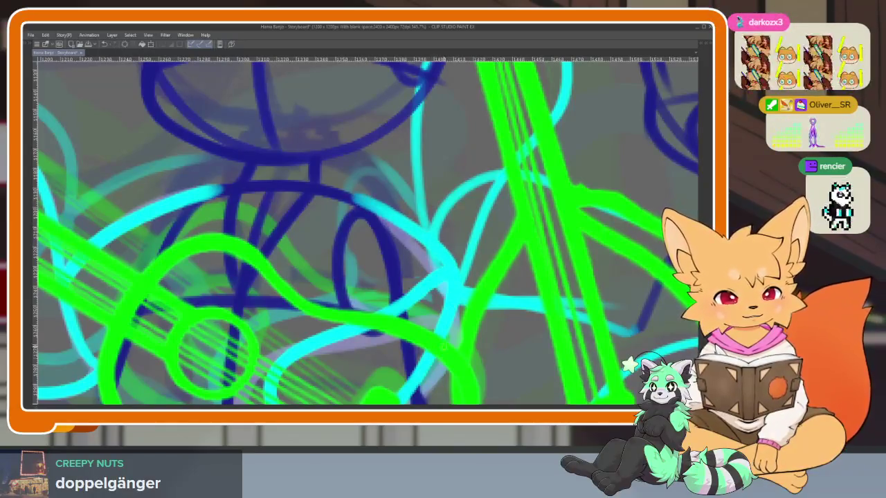
scroll(367, 232, down, 10)
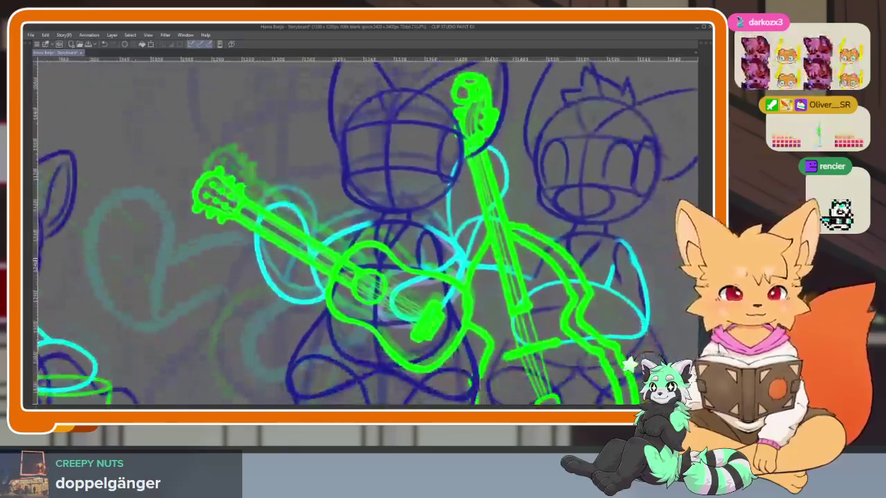
scroll(357, 257, up, 10)
scroll(479, 289, up, 1)
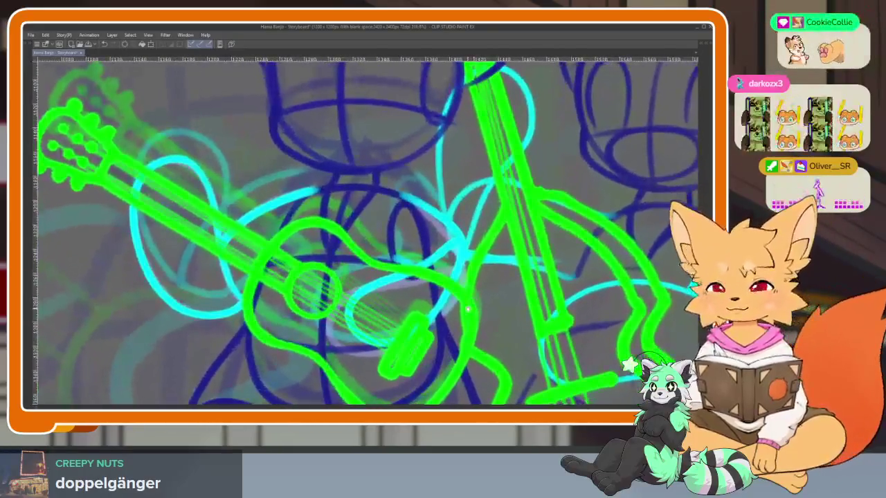
scroll(450, 296, up, 2)
scroll(422, 304, up, 2)
scroll(421, 303, up, 2)
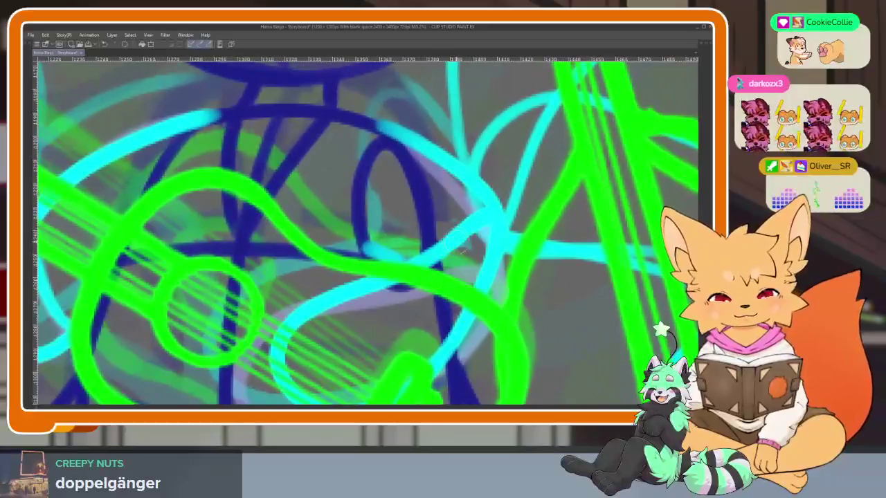
scroll(460, 252, down, 1)
scroll(480, 309, down, 1)
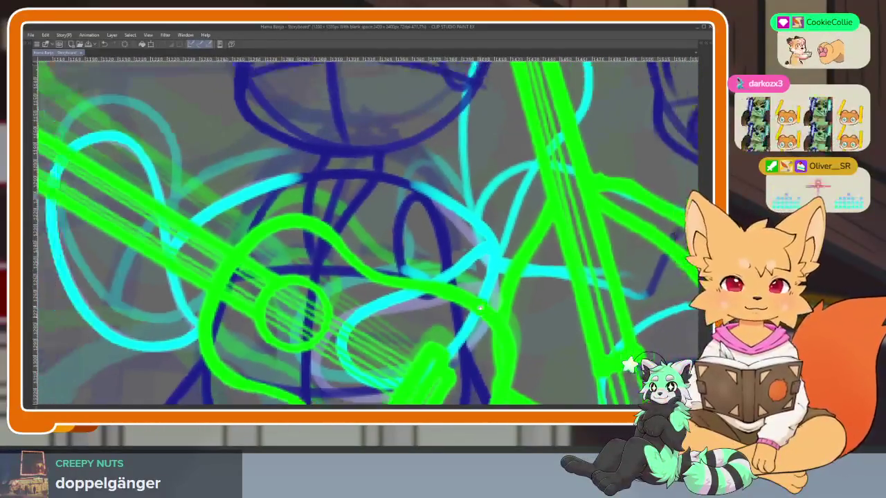
scroll(481, 308, down, 2)
scroll(481, 308, down, 2)
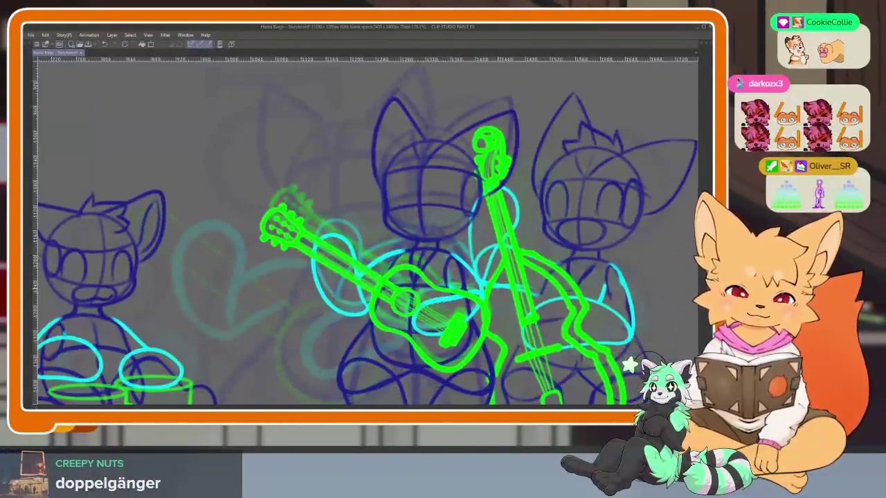
key(ctrl+z)
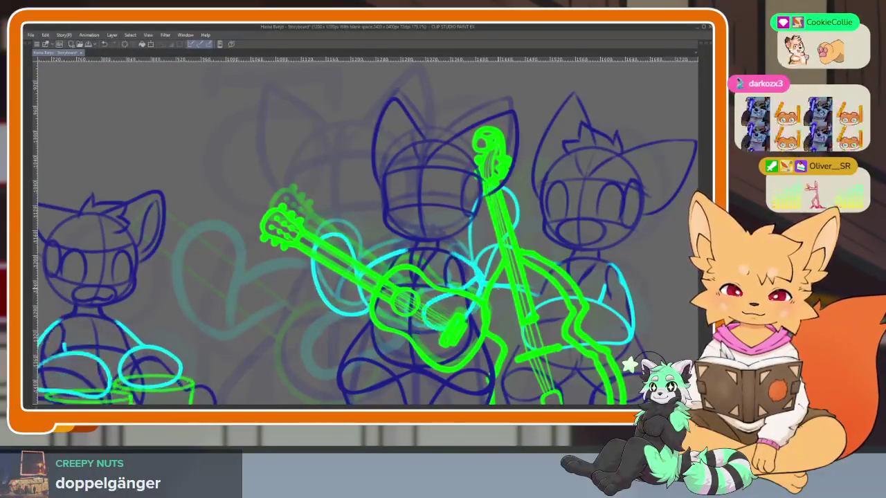
key(Tab)
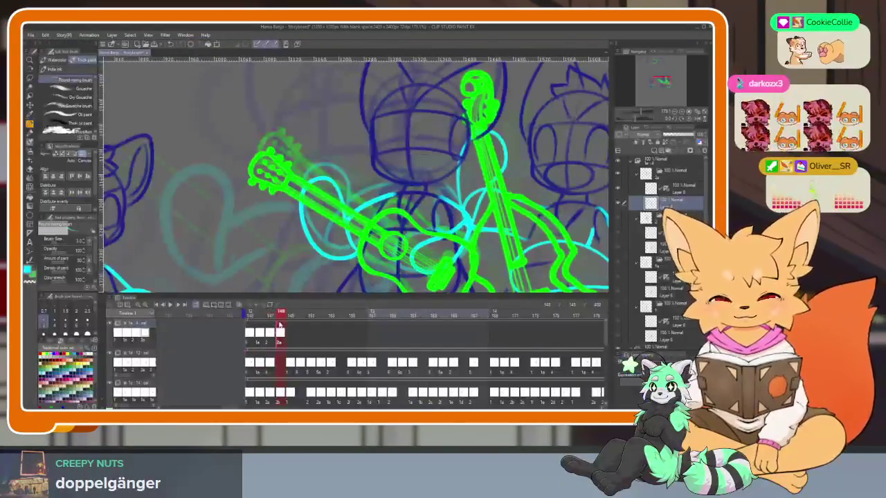
click(270, 334)
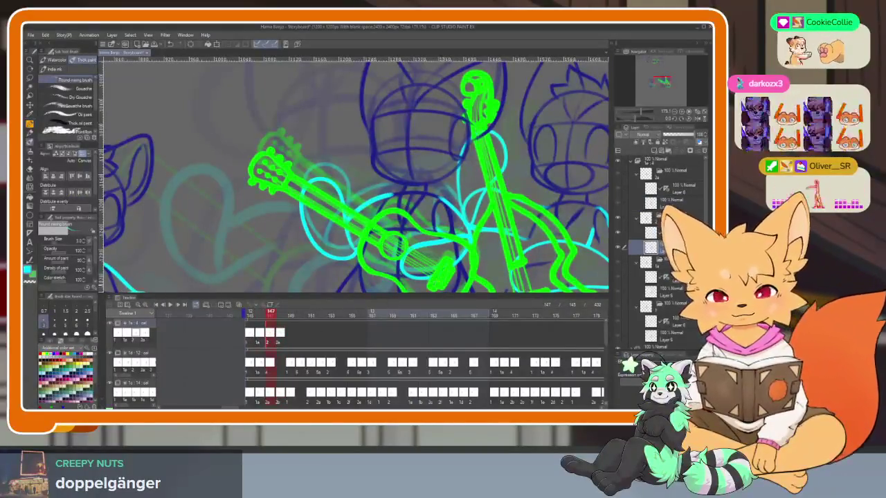
key(Return)
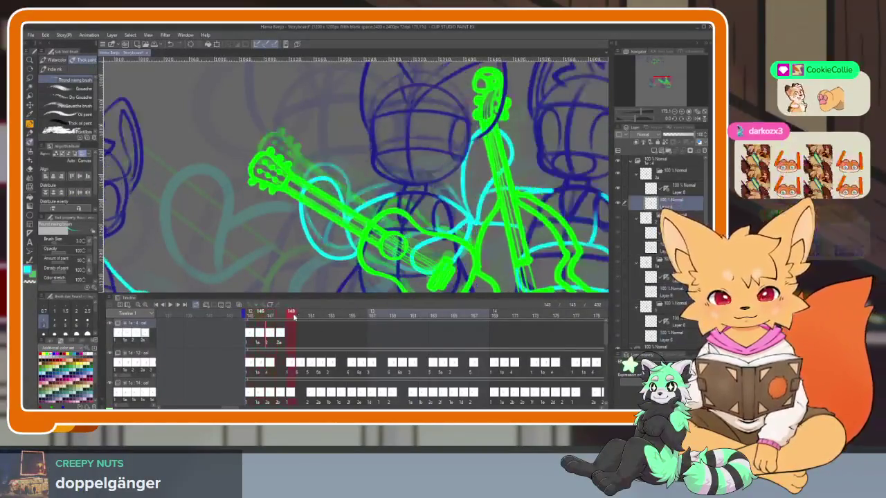
drag(280, 318, 331, 319)
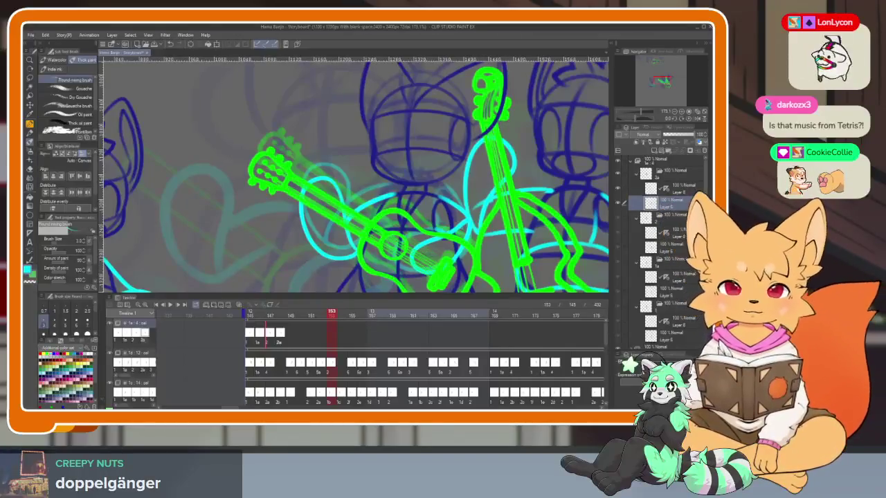
key(Tab)
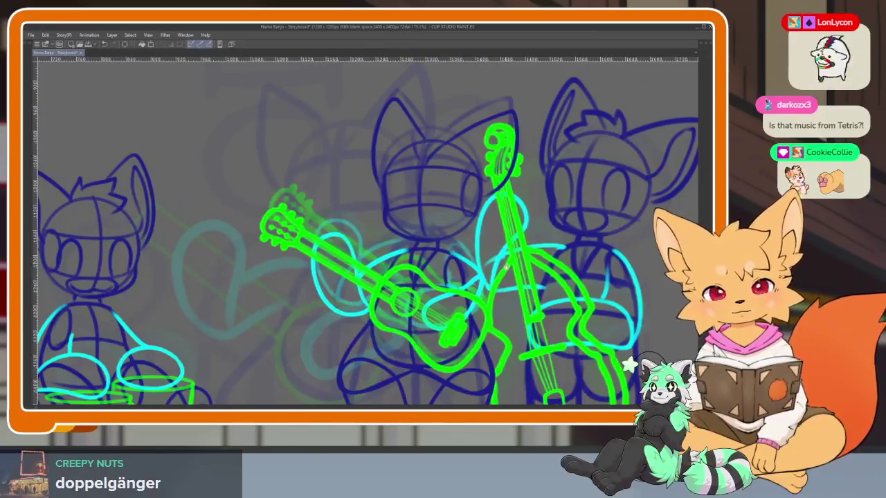
scroll(470, 296, down, 1)
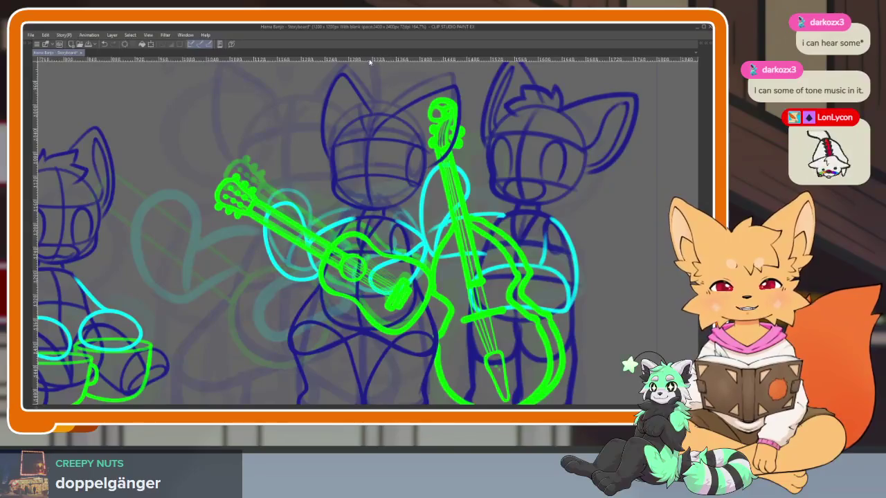
scroll(465, 294, down, 5)
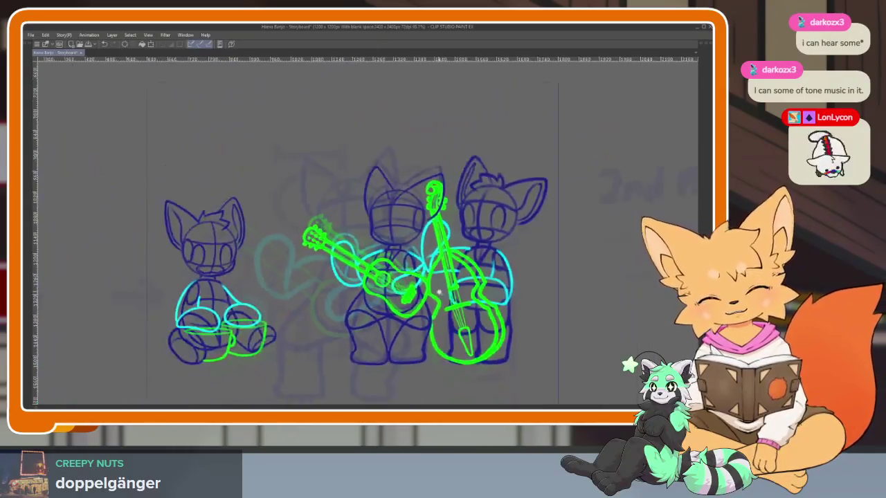
scroll(465, 295, up, 3)
key(Tab)
mouse_move(259, 315)
mouse_down()
mouse_move(569, 316)
mouse_move(246, 316)
mouse_move(298, 317)
mouse_move(269, 319)
mouse_move(279, 320)
mouse_up()
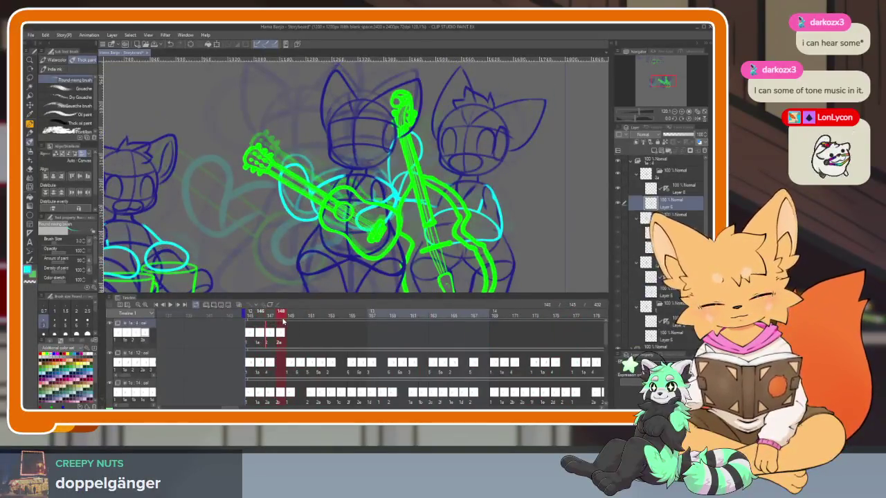
Move cel 1a from frame 146 to around frame 171 and assign cel 1 to frame 149.
click(263, 339)
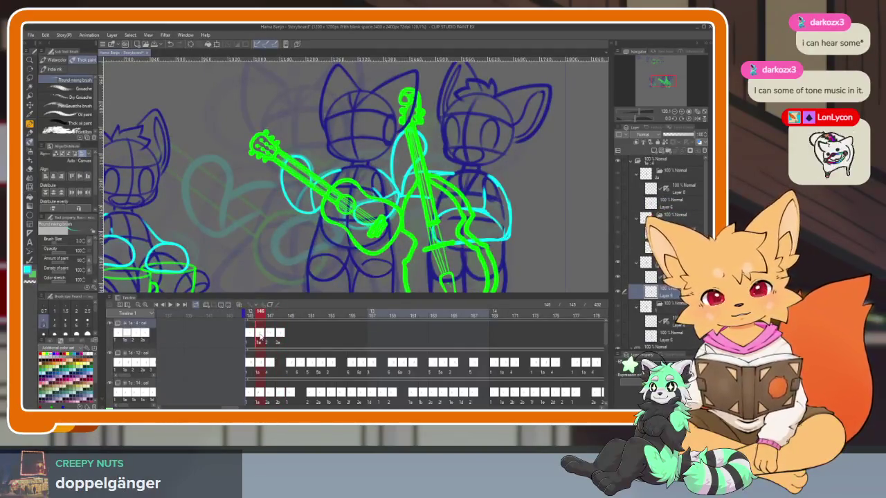
drag(518, 337, 514, 335)
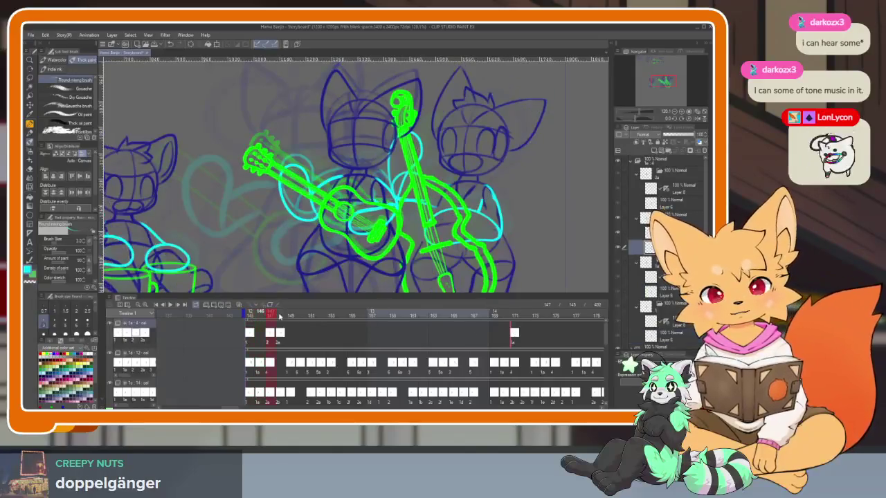
click(294, 315)
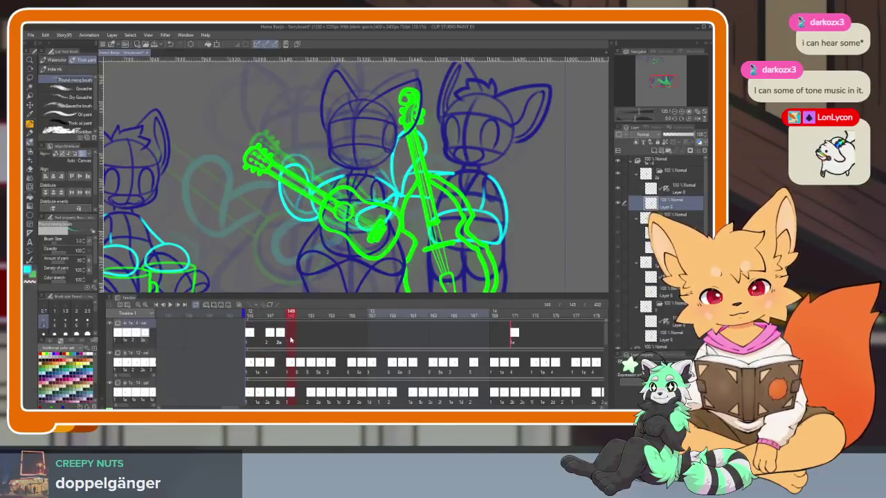
right_click(290, 339)
click(305, 194)
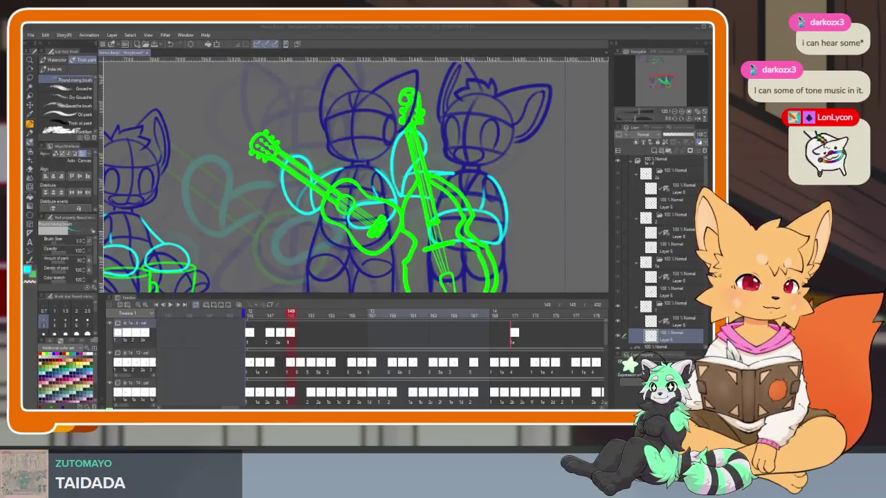
Sketch a small test arc beside the characters and check the drawing at frame 150 full-window.
drag(530, 204, 554, 200)
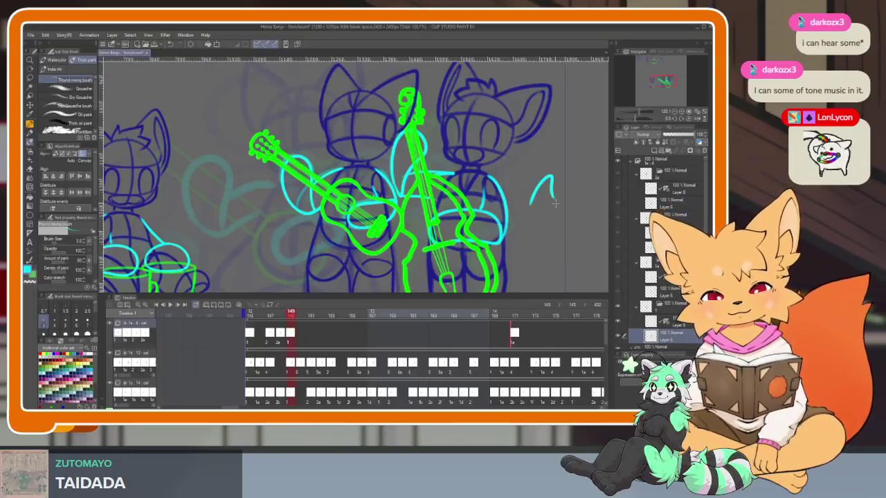
key(Tab)
key(Tab)
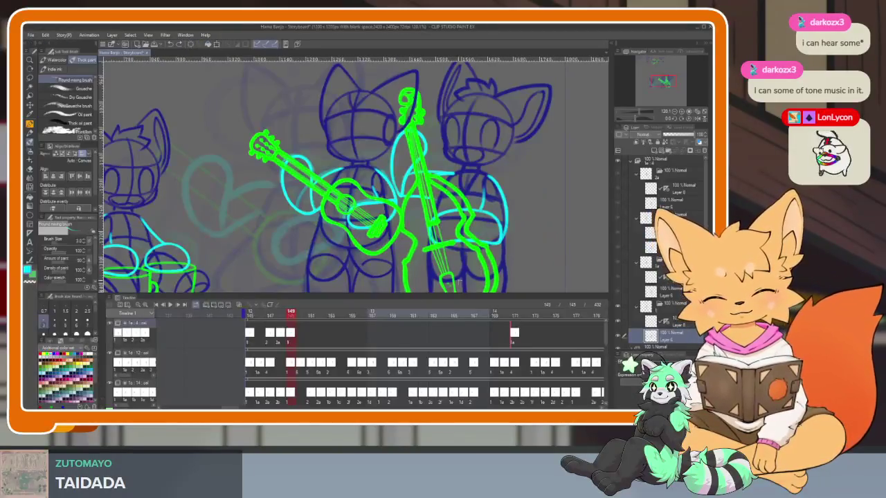
mouse_move(291, 317)
mouse_down()
mouse_move(319, 318)
mouse_move(289, 319)
mouse_move(310, 318)
mouse_up()
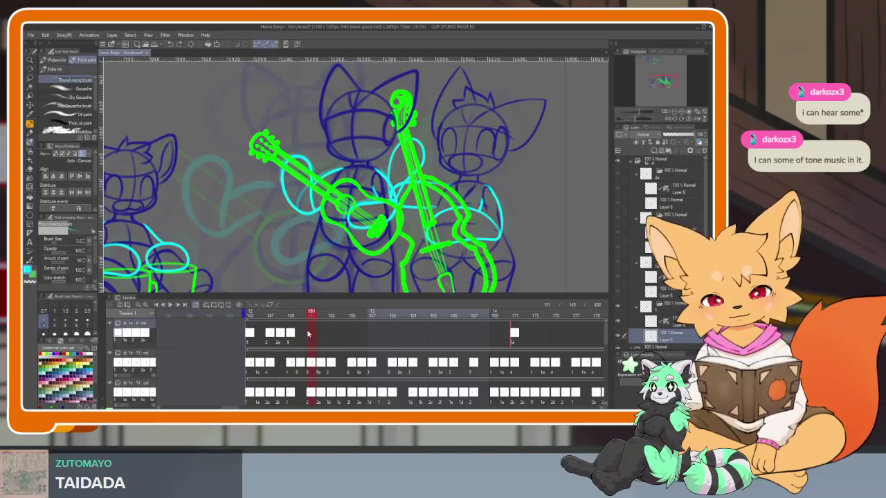
Assign cel 2 to frame 151, cel 2a to frame 152 and cel 1 to frame 153.
click(302, 336)
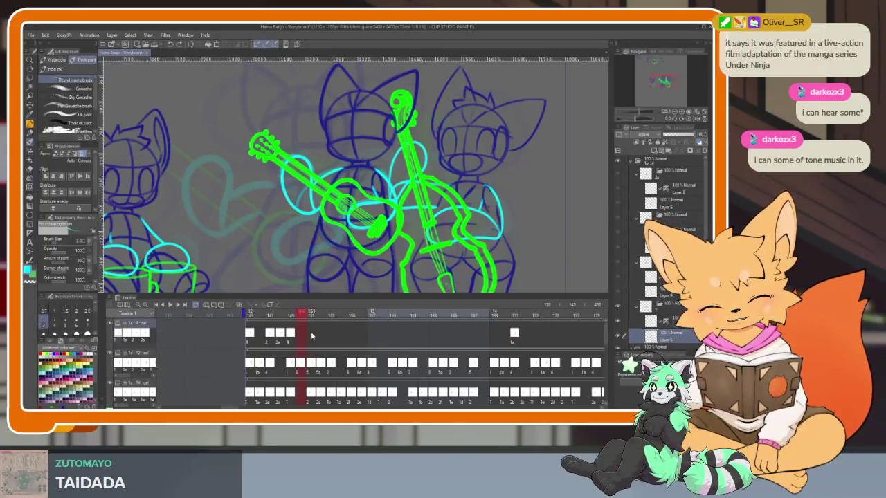
right_click(315, 334)
click(320, 204)
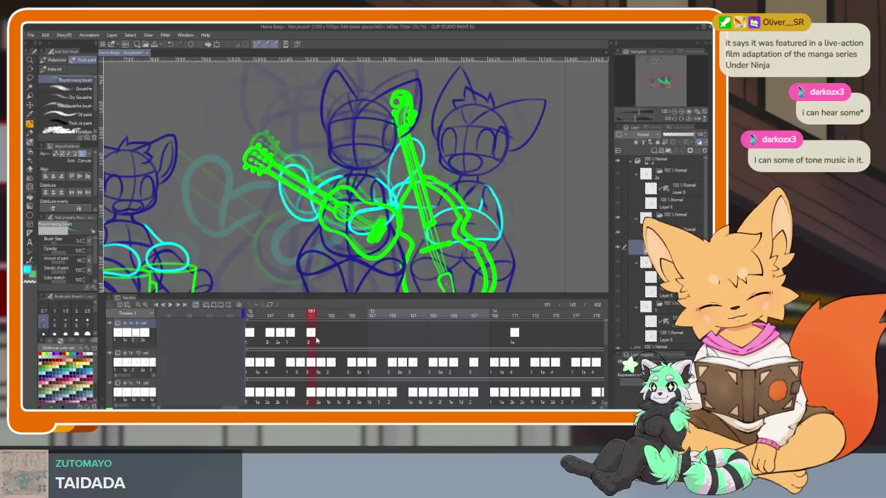
mouse_move(310, 318)
mouse_down()
mouse_move(338, 323)
mouse_move(321, 320)
mouse_up()
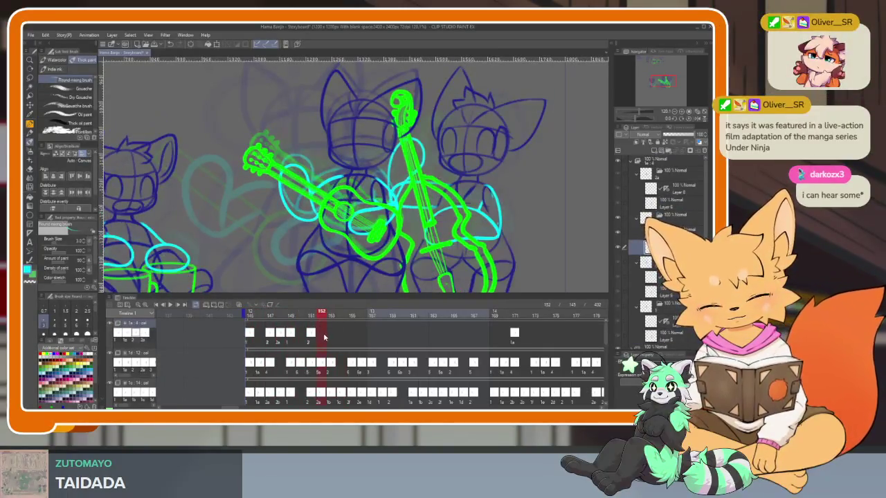
right_click(324, 337)
click(333, 210)
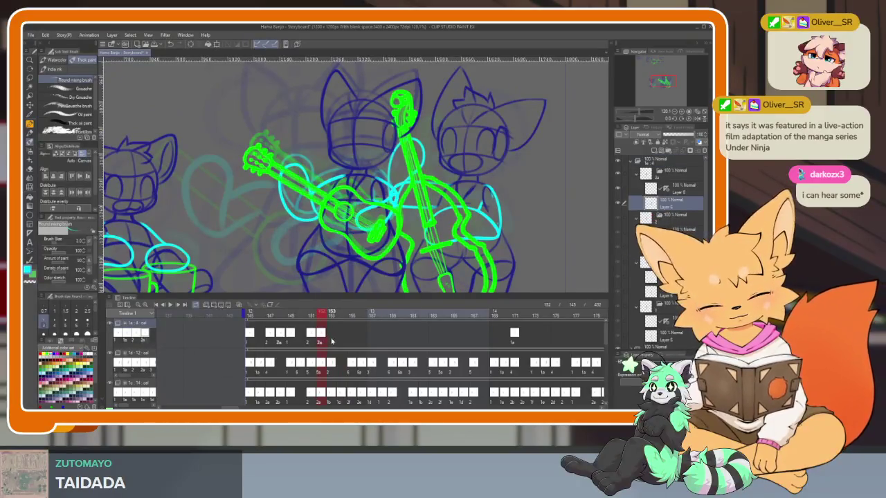
right_click(331, 341)
click(339, 188)
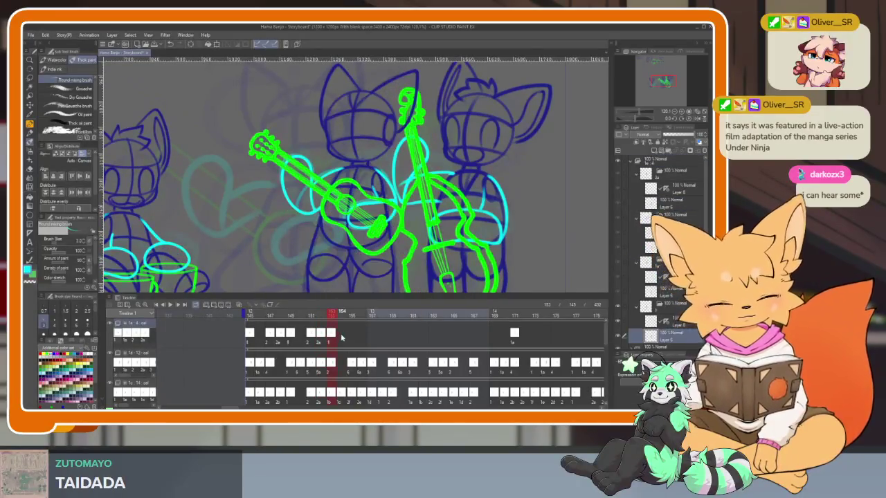
Repeat the strum cels at frames 155–161, 163–169 and 171–177, then scrub to preview.
drag(342, 337, 268, 343)
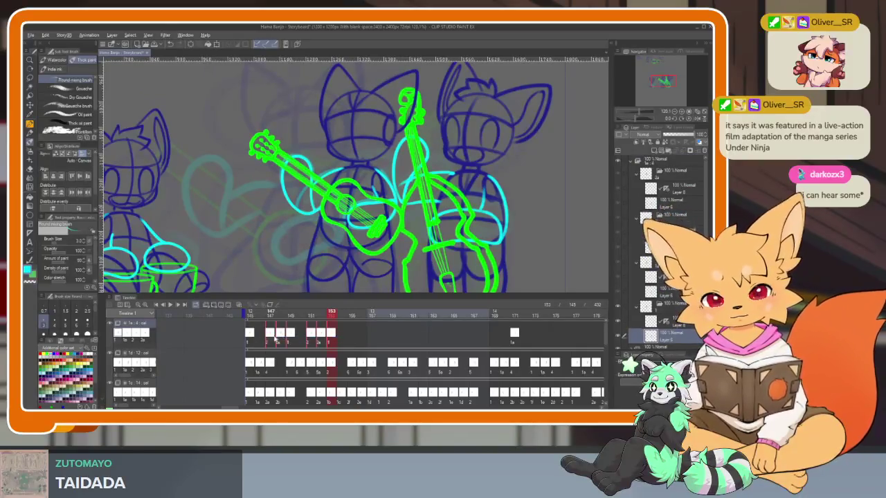
drag(352, 337, 357, 340)
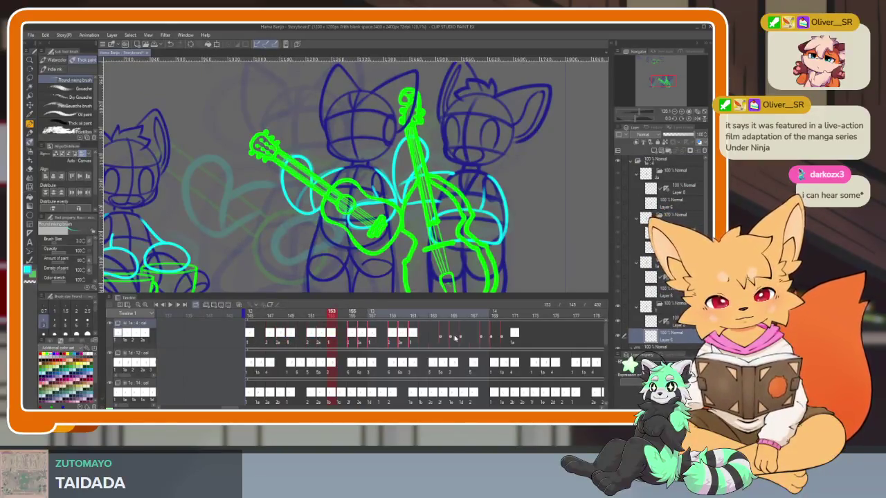
drag(435, 338, 438, 337)
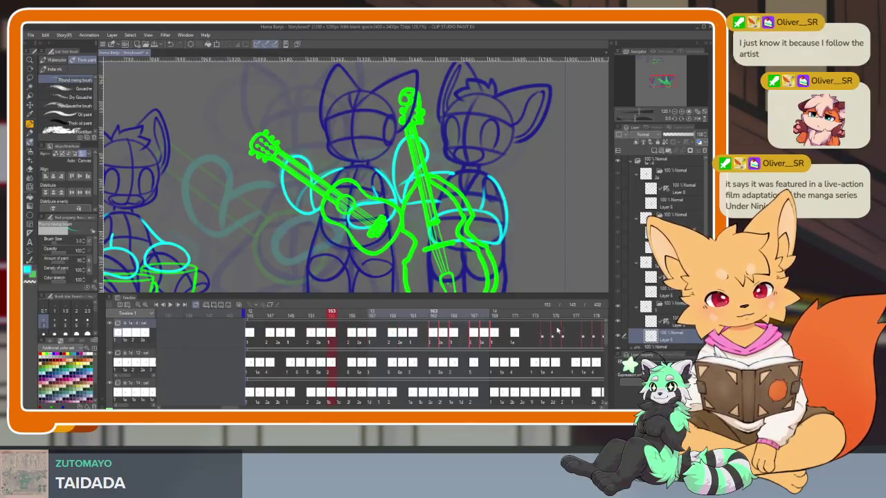
drag(513, 339, 513, 338)
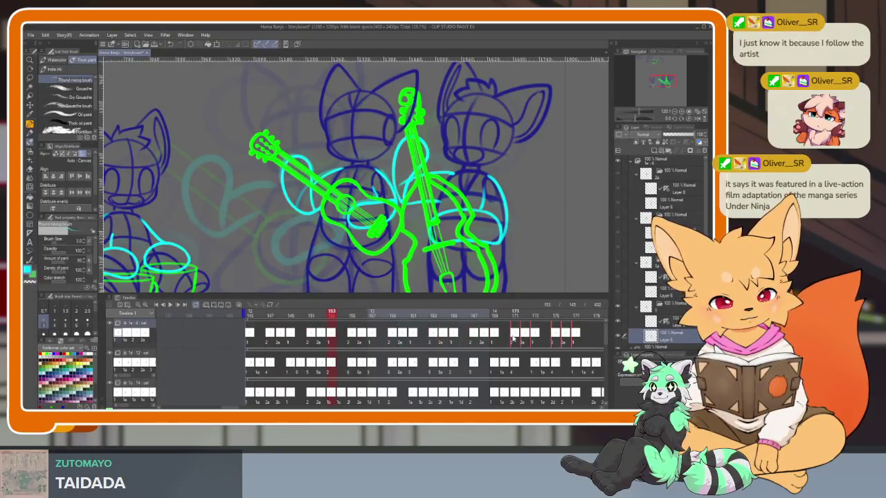
scroll(466, 336, right, 3)
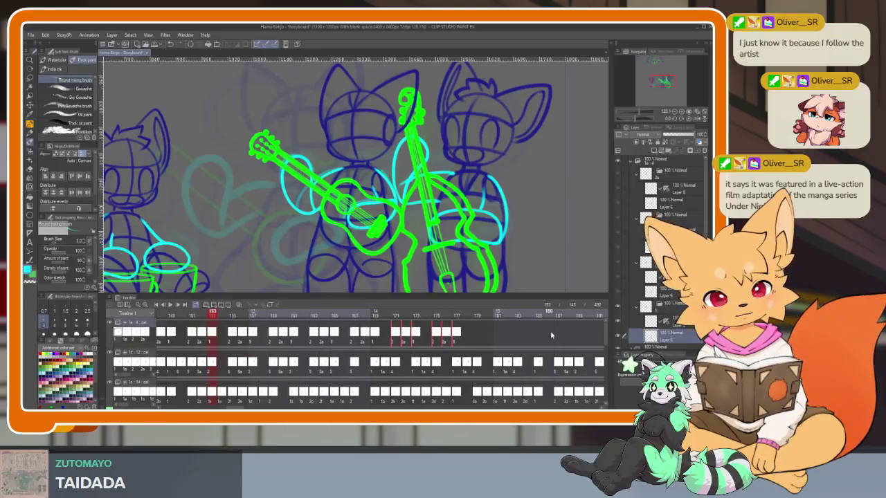
scroll(552, 336, left, 5)
click(267, 315)
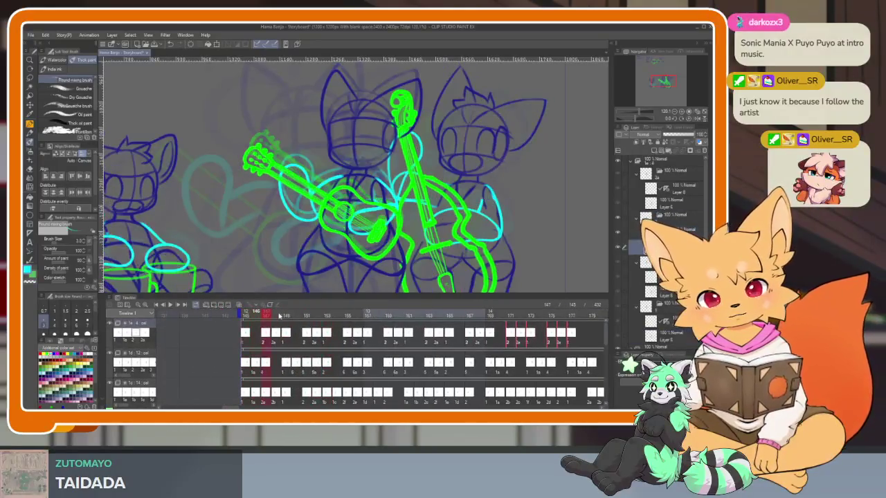
drag(279, 315, 547, 307)
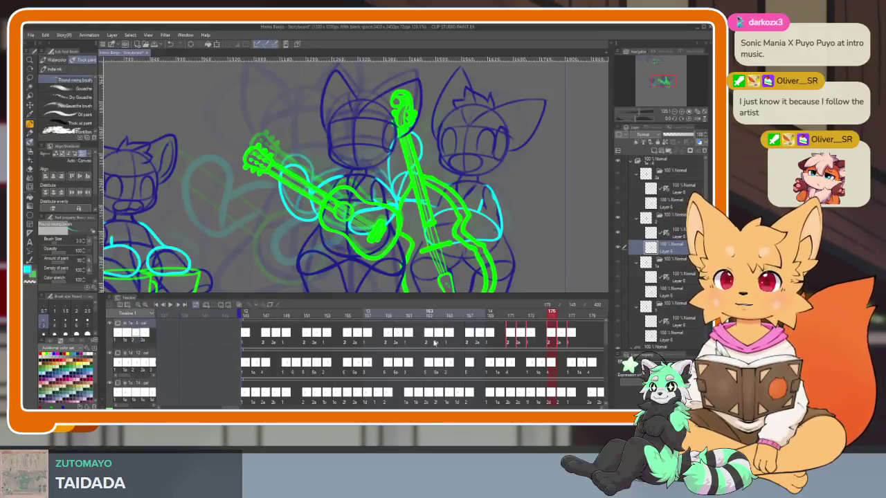
Undo the repeated strum cels and review the timing around frames 152–153.
key(ctrl+z)
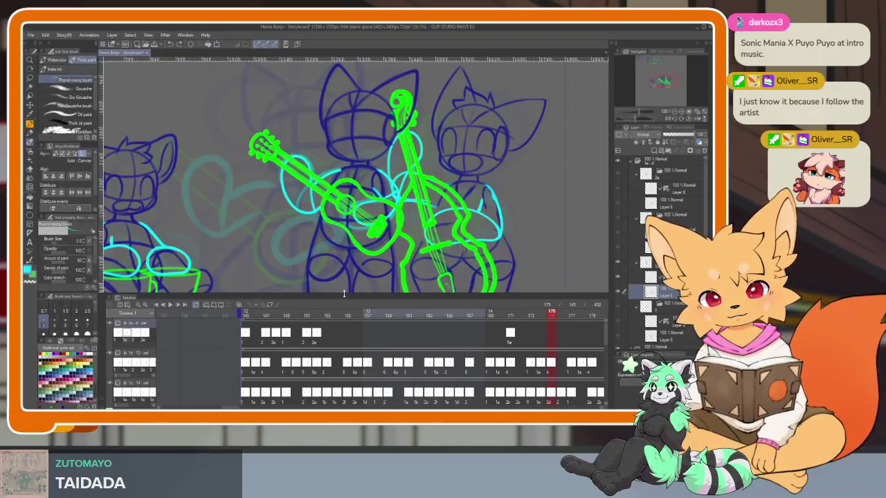
drag(275, 315, 329, 317)
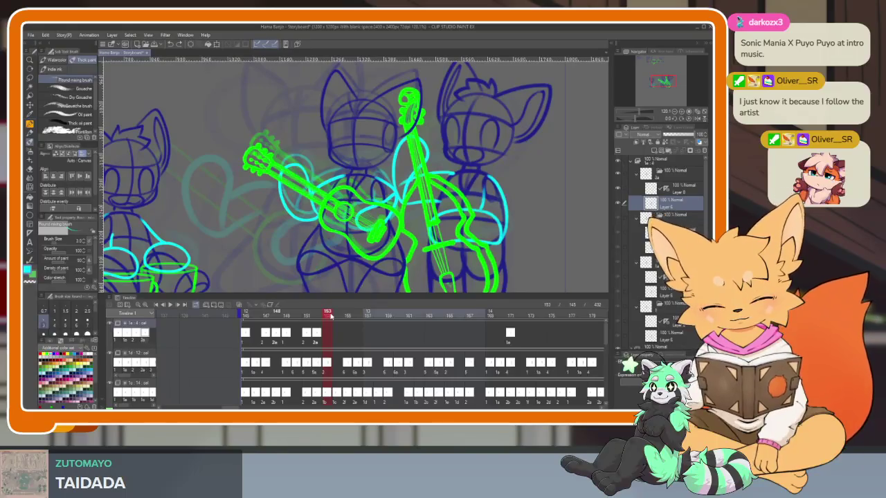
click(316, 336)
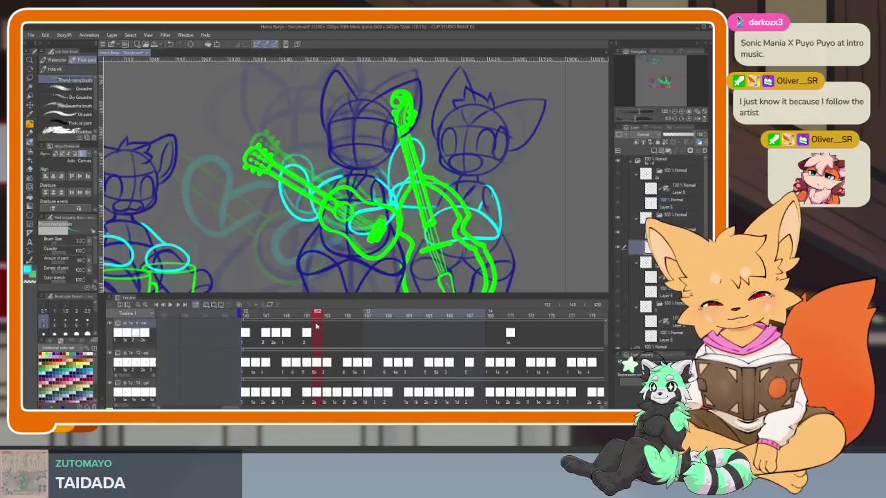
click(329, 336)
Assign cel 1 to frame 153, cel 1a to frame 154 and cel 2 to frame 155.
right_click(330, 337)
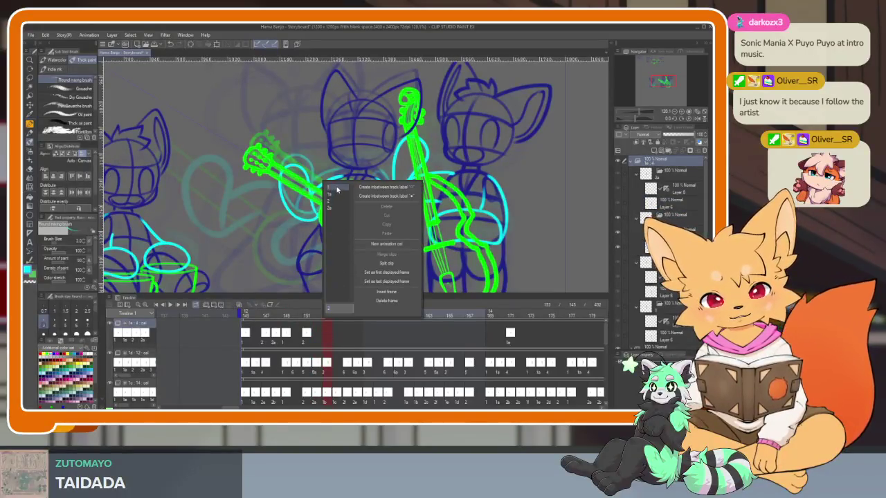
click(337, 189)
right_click(340, 338)
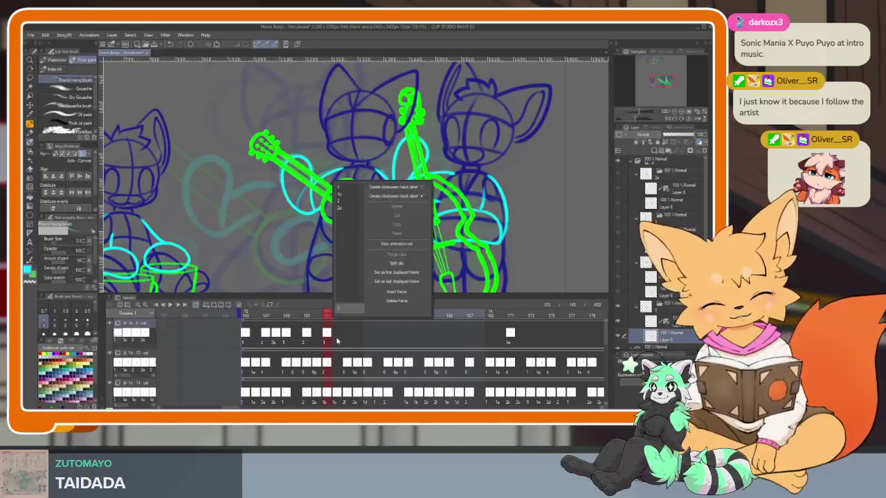
click(349, 198)
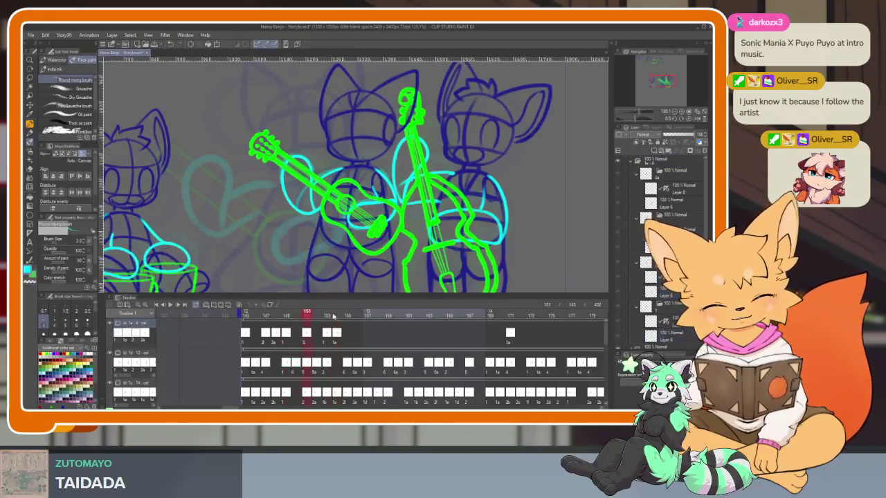
click(346, 315)
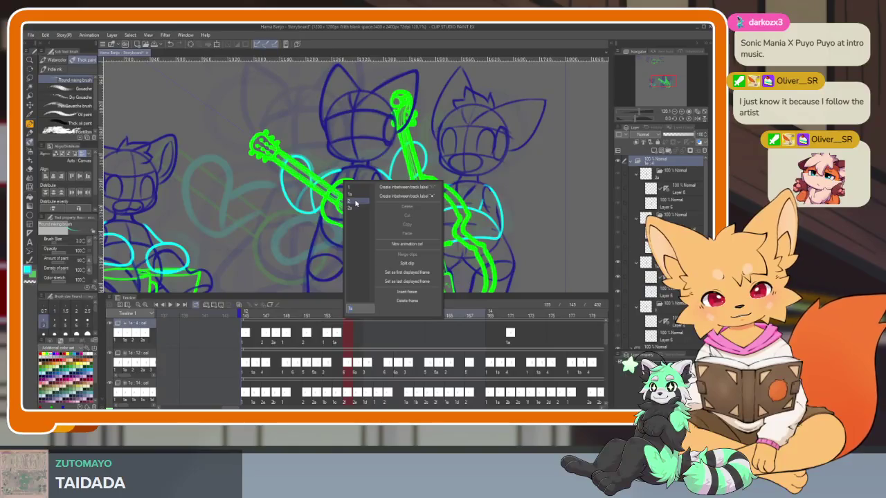
click(356, 202)
mouse_move(287, 315)
mouse_down()
mouse_move(367, 319)
mouse_move(266, 338)
mouse_up()
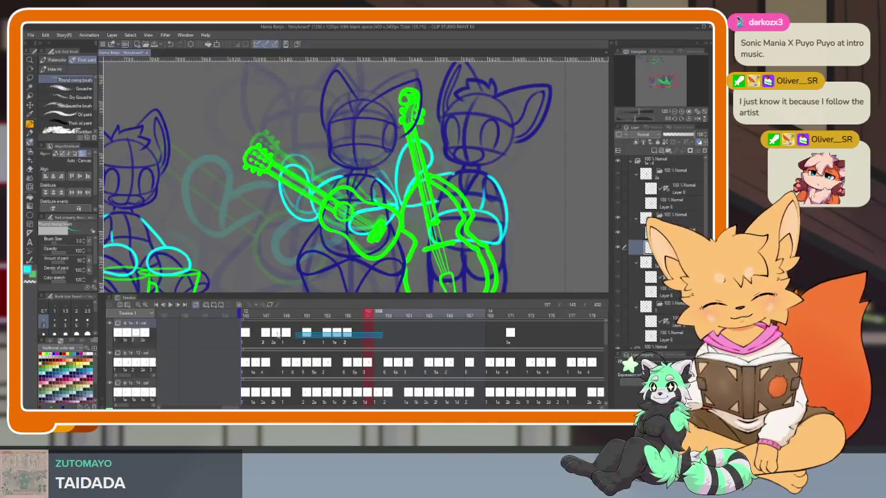
drag(371, 337, 372, 339)
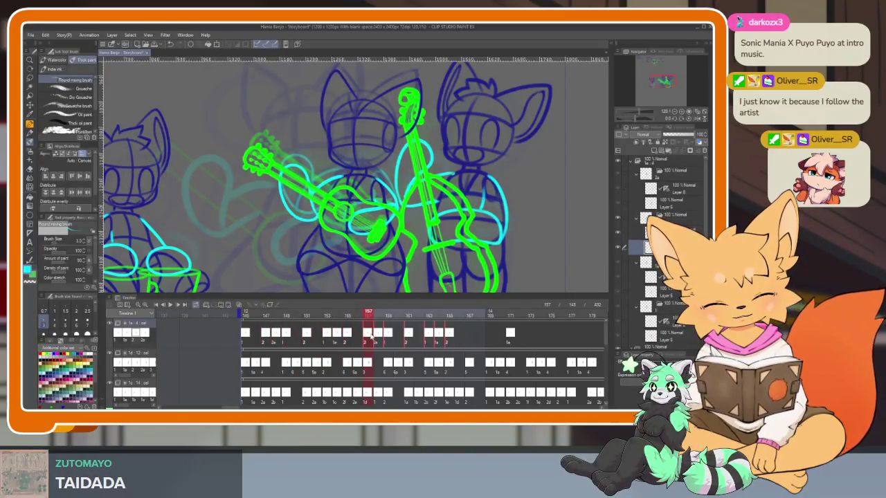
key(ctrl+z)
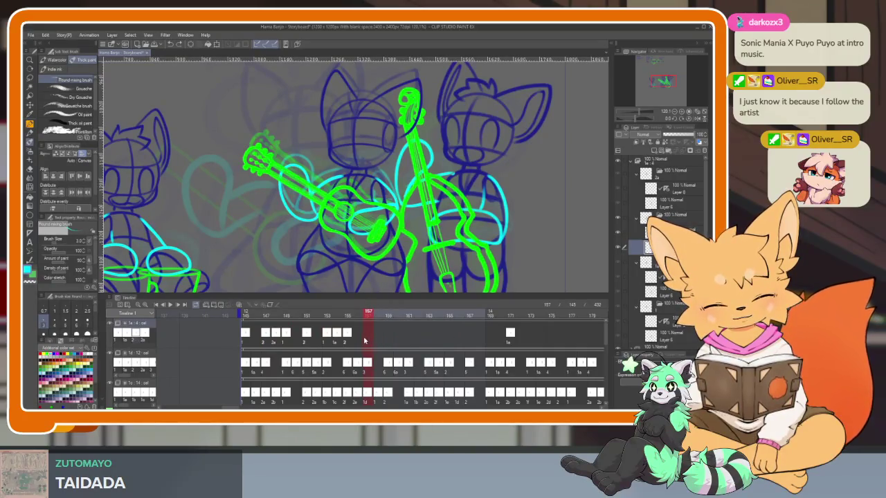
Assign cel 1 to frame 157, cel 1a to frame 158 and a strum cel to frame 160.
right_click(365, 340)
click(375, 187)
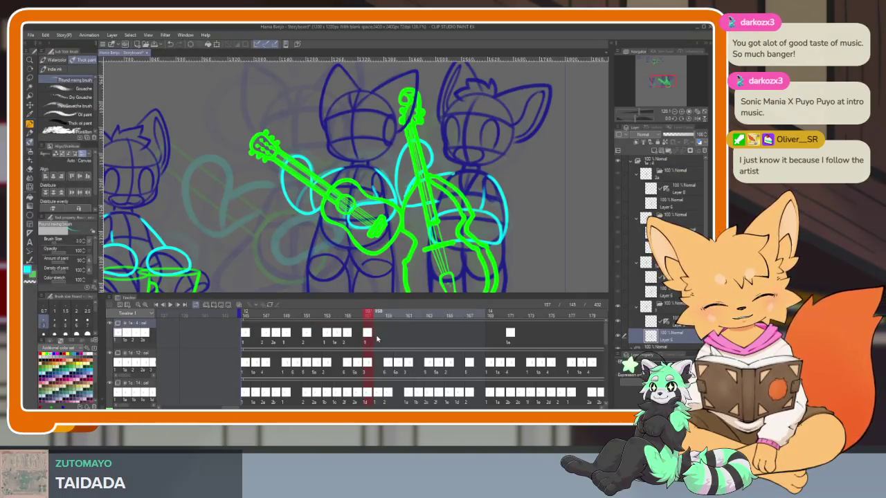
right_click(377, 337)
click(382, 195)
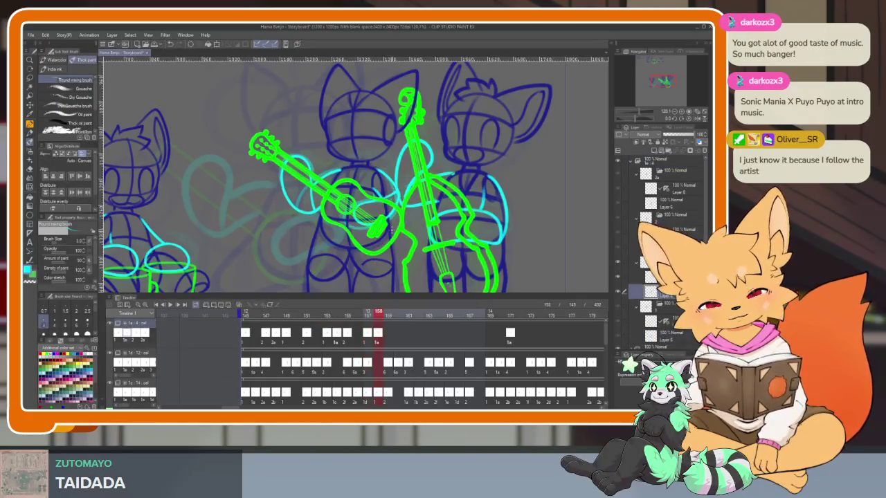
mouse_move(377, 316)
mouse_down()
mouse_move(305, 323)
mouse_move(397, 317)
mouse_up()
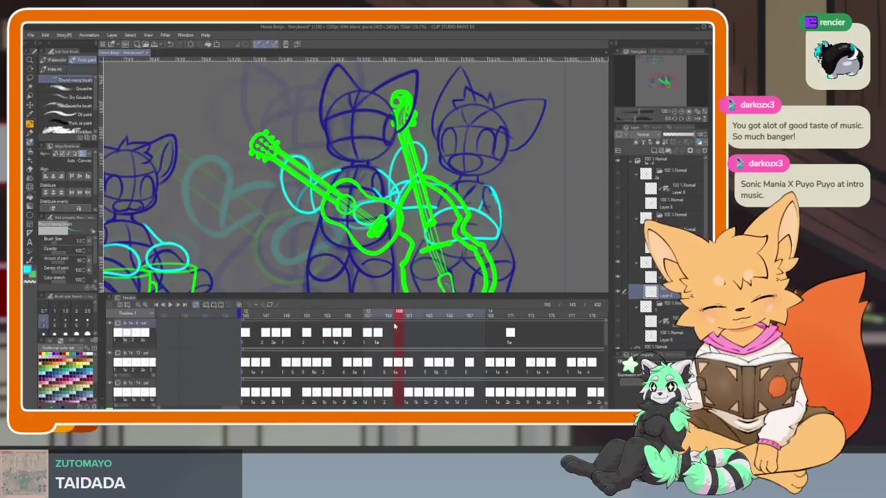
right_click(392, 320)
key(Escape)
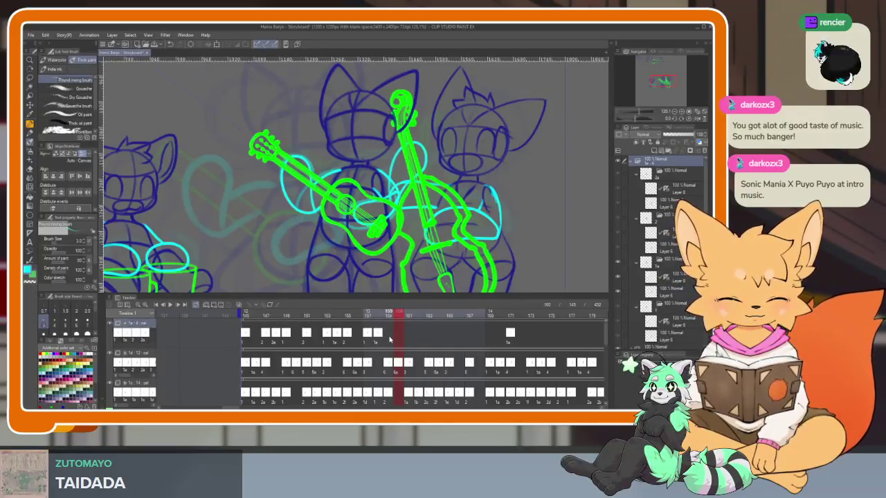
right_click(390, 338)
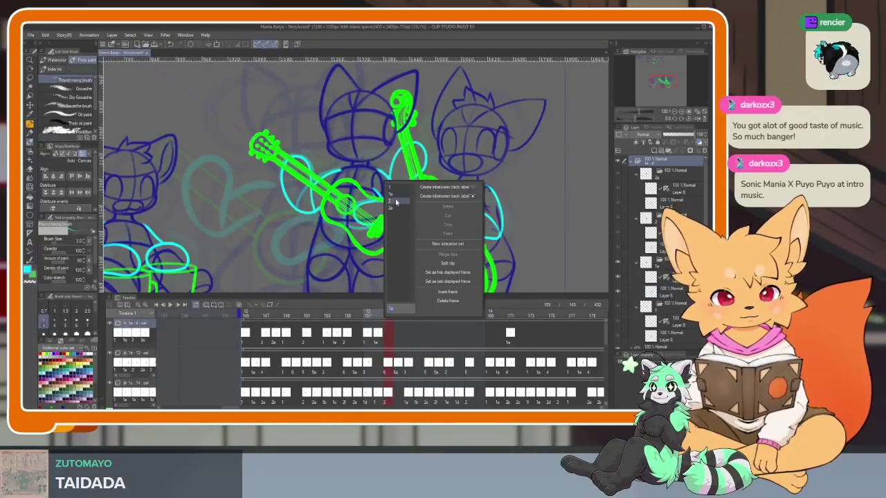
click(395, 202)
Assign cel 1 to frame 161 and cel 1a to frame 162, then scrub back to review.
click(409, 313)
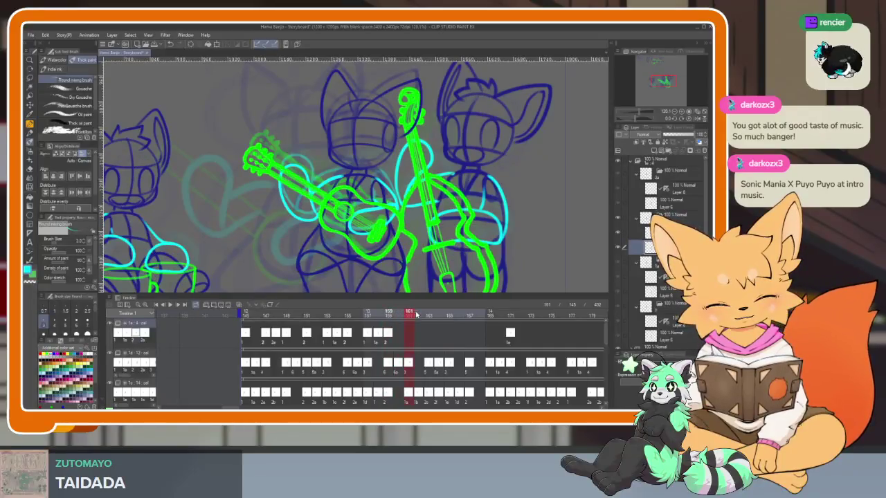
drag(416, 315, 413, 316)
right_click(408, 338)
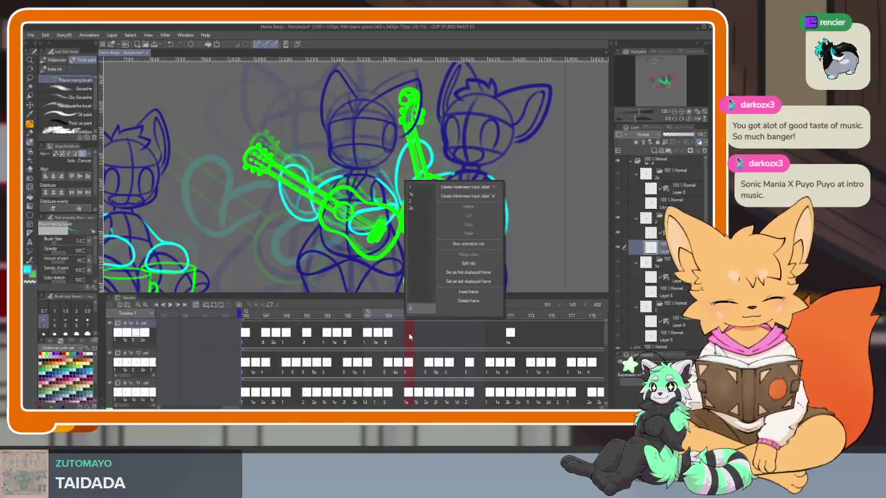
click(419, 195)
click(420, 335)
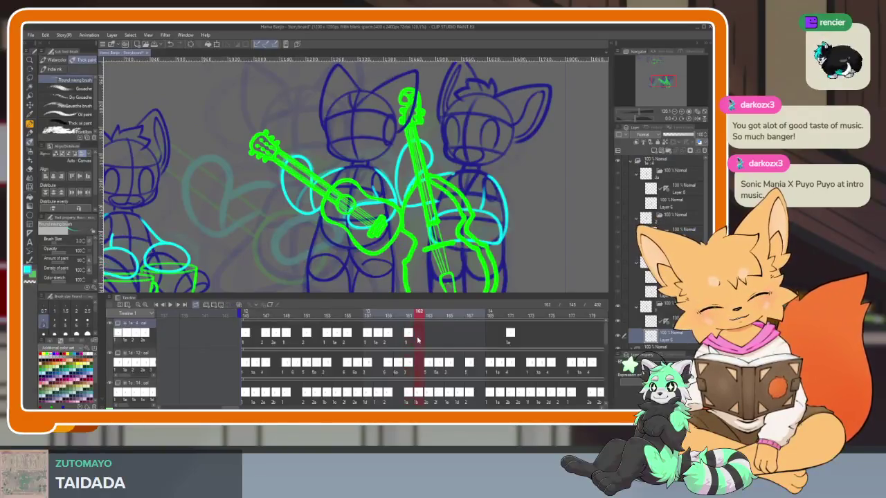
right_click(418, 334)
click(423, 198)
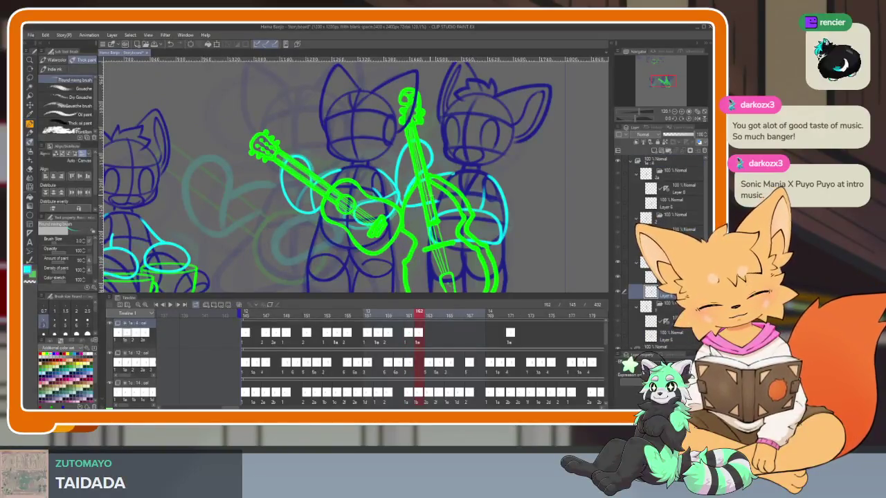
click(388, 337)
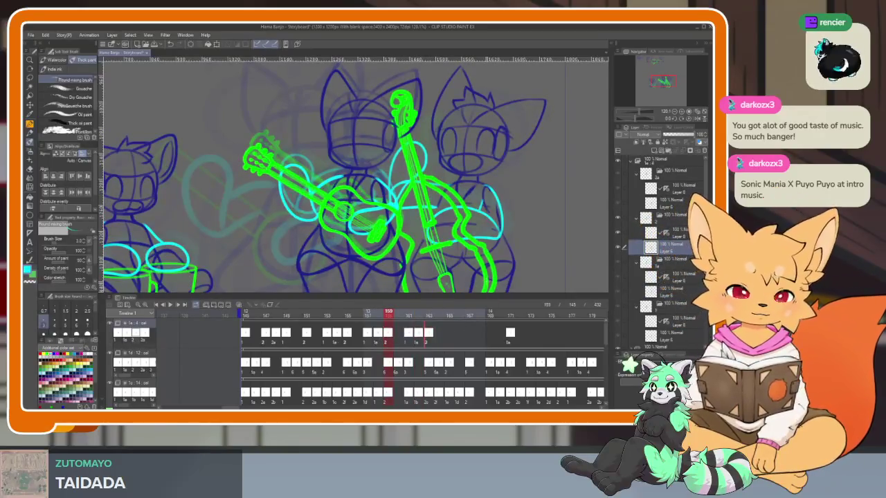
mouse_move(247, 313)
mouse_down()
mouse_move(461, 317)
mouse_move(245, 313)
mouse_up()
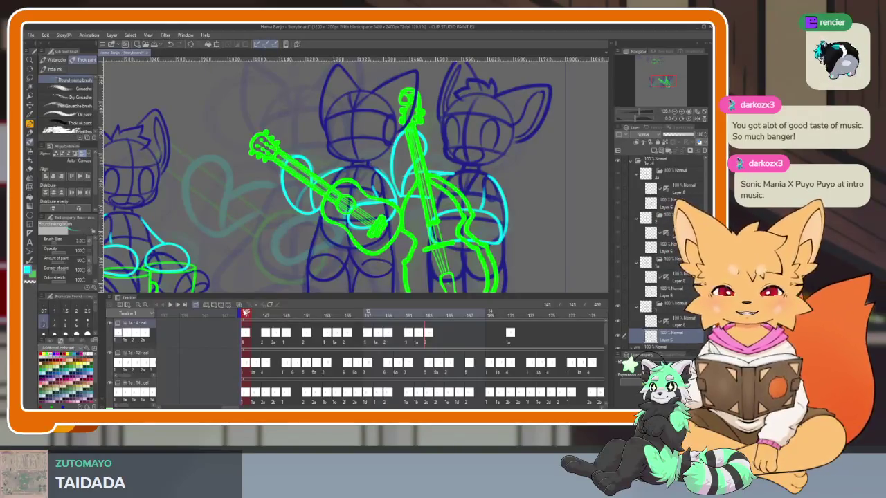
Preview frames 145–156, then undo twice and redo once to roll back the later cels.
drag(258, 315, 393, 318)
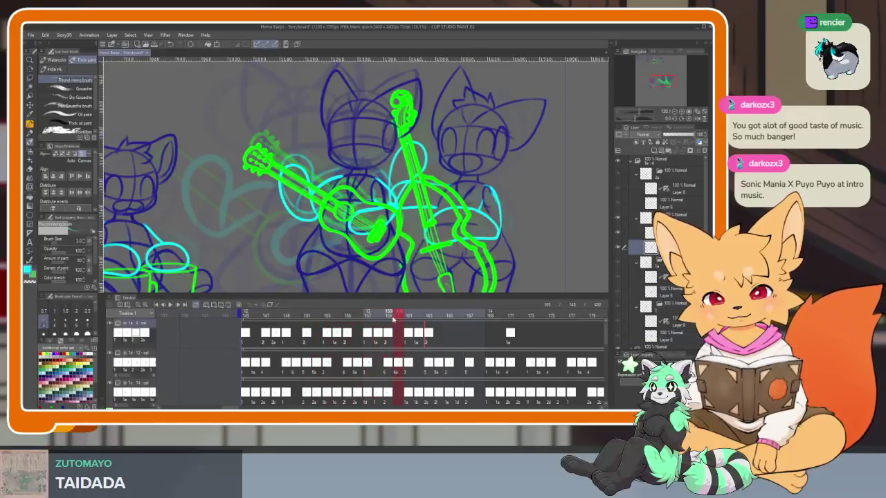
key(ctrl+z)
key(ctrl+z)
key(ctrl+z)
key(ctrl+z)
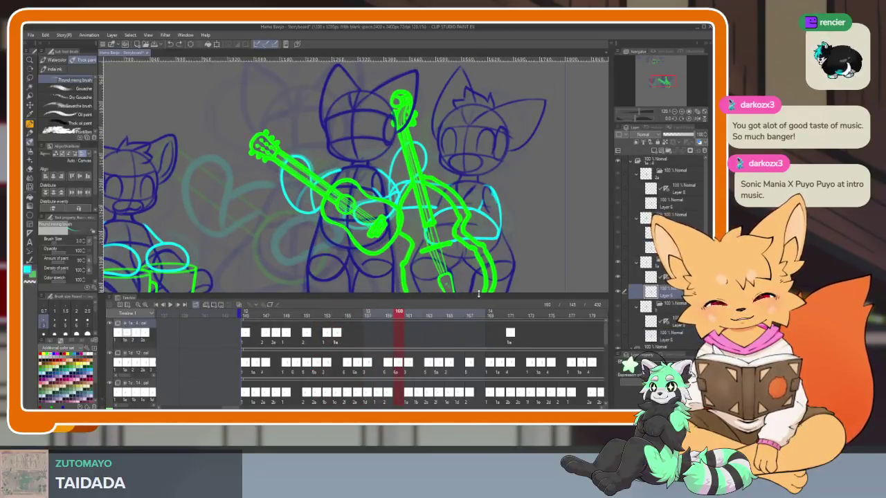
key(ctrl+z)
key(ctrl+z)
key(ctrl+z)
key(ctrl+z)
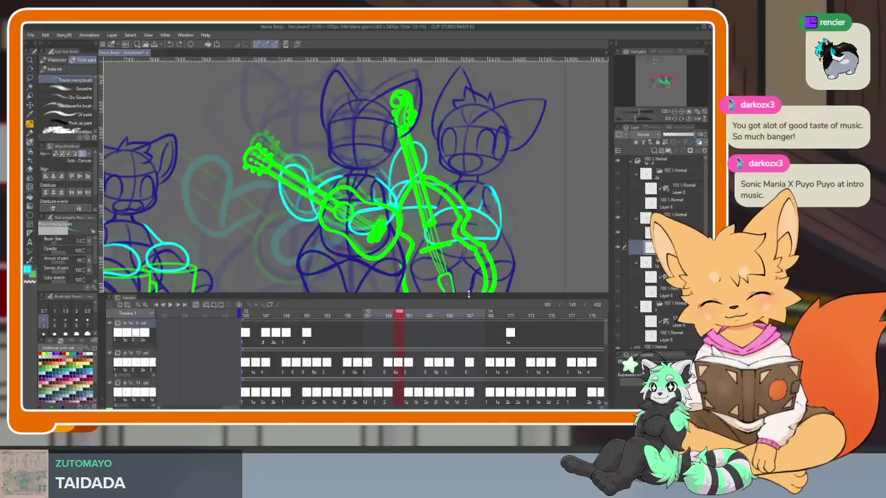
key(ctrl+y)
mouse_move(287, 313)
mouse_down()
mouse_move(350, 315)
mouse_move(298, 315)
mouse_up()
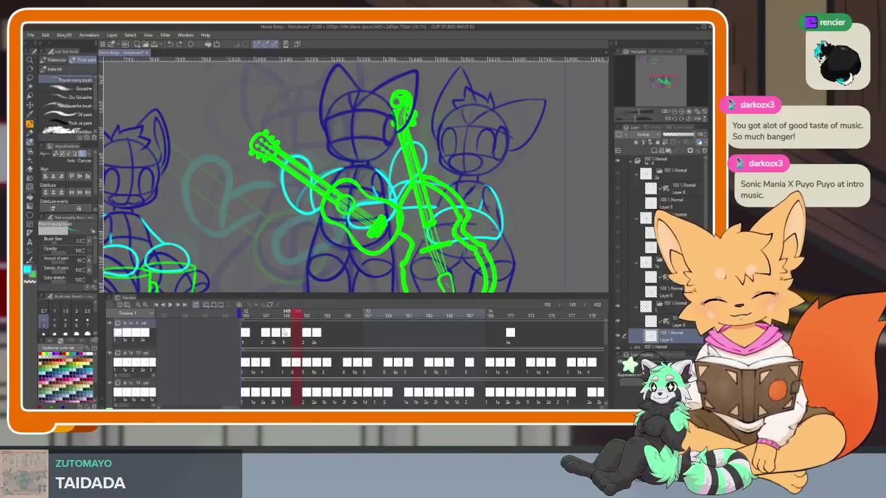
Set frames 149 and 153 on the arm track to cel 1a and preview them.
drag(297, 314, 286, 315)
right_click(286, 337)
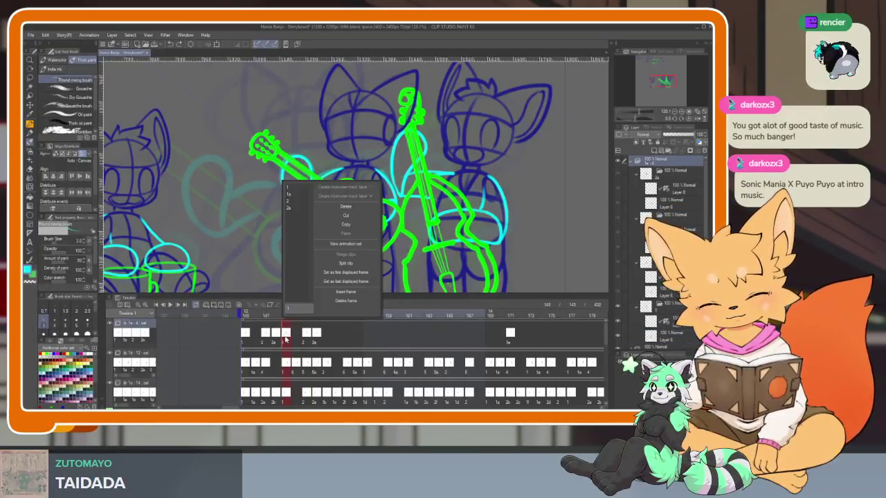
click(294, 198)
mouse_move(277, 313)
mouse_down()
mouse_move(337, 316)
mouse_move(327, 319)
mouse_up()
right_click(327, 341)
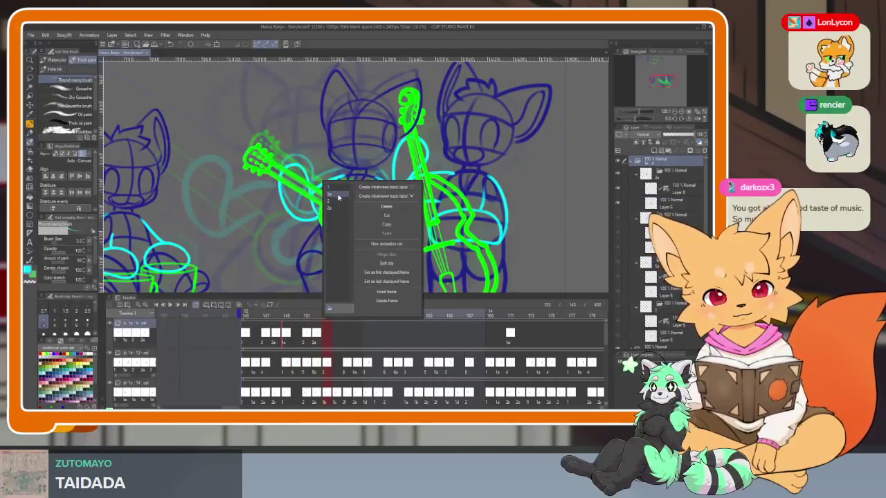
click(338, 197)
drag(323, 316, 351, 316)
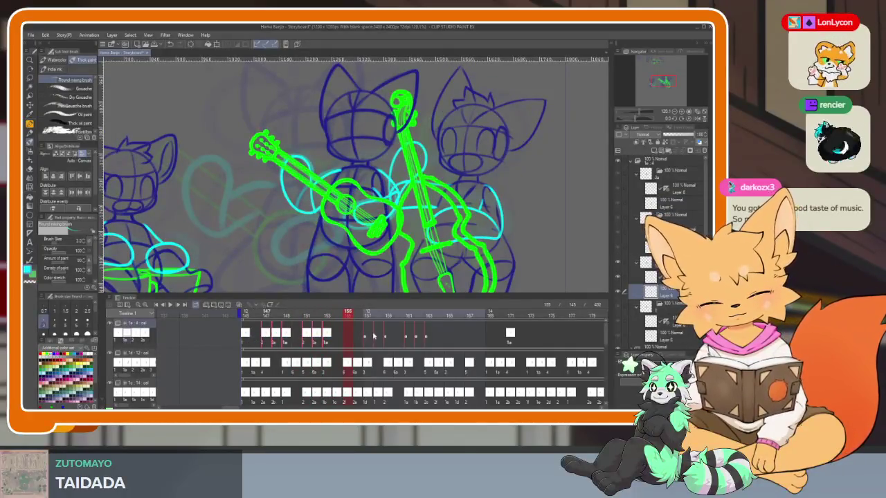
Paste the strum cels three times into the empty frames from 156 on, then play from frame 145.
key(ctrl+v)
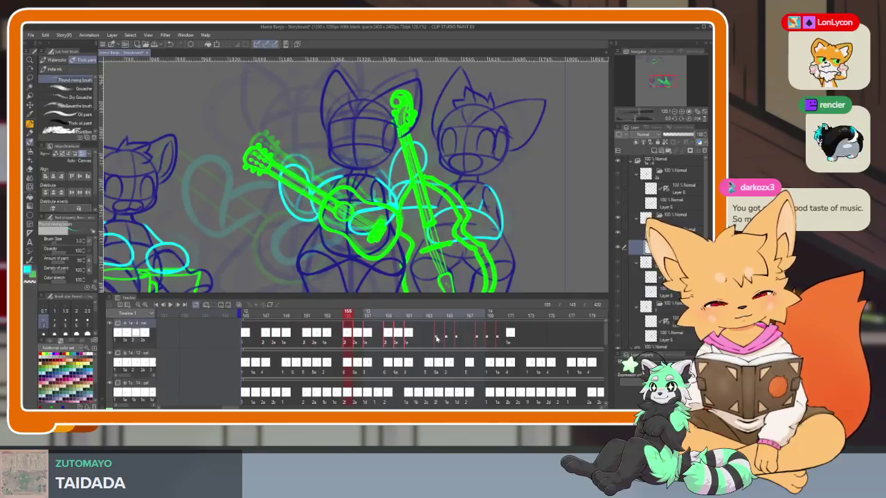
key(ctrl+v)
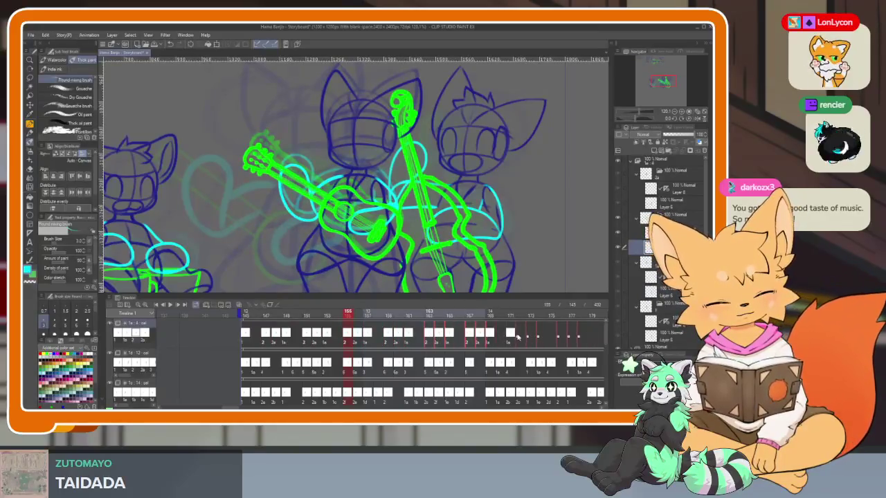
key(ctrl+v)
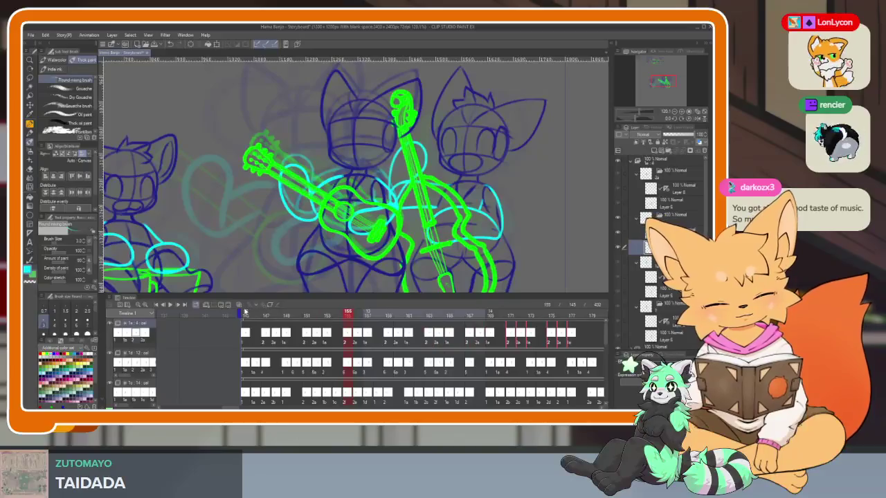
click(245, 313)
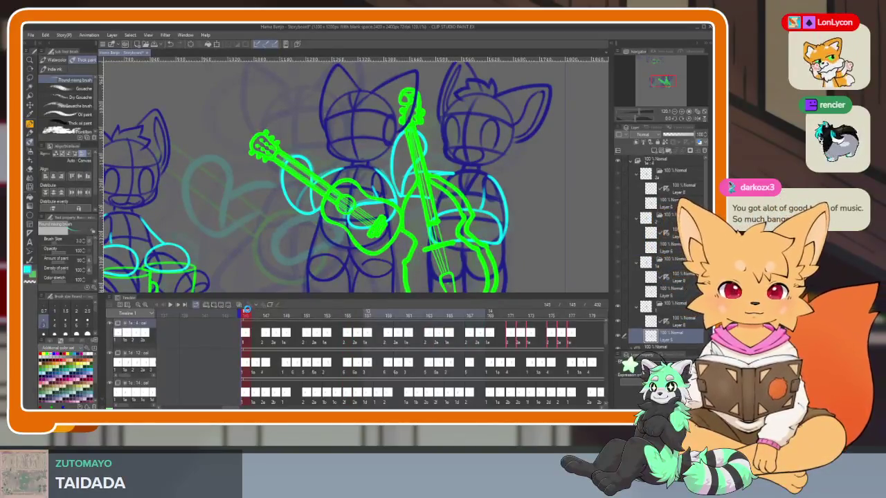
key(space)
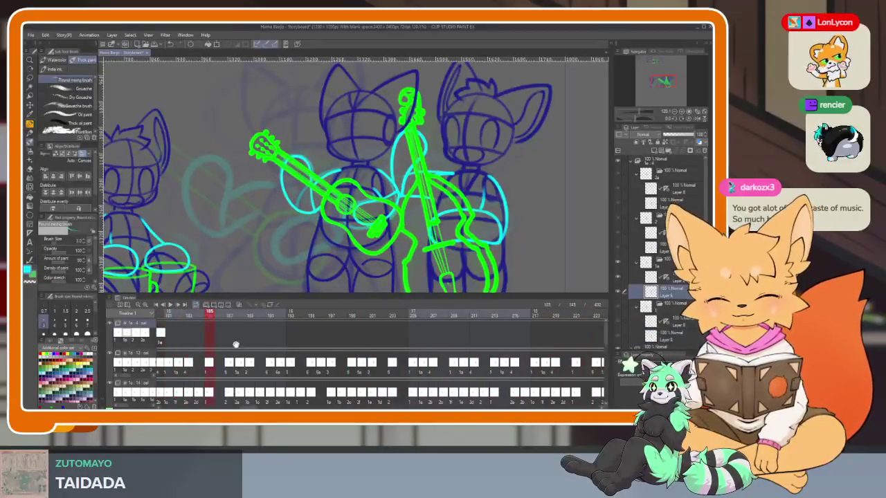
Drag the strum cels later along the top track to extend the strumming.
scroll(425, 336, down, 3)
scroll(425, 337, up, 3)
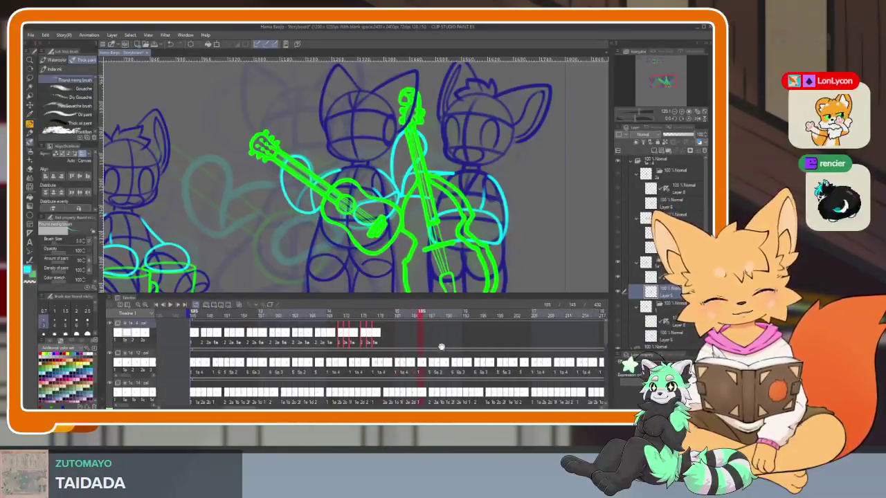
drag(210, 337, 398, 337)
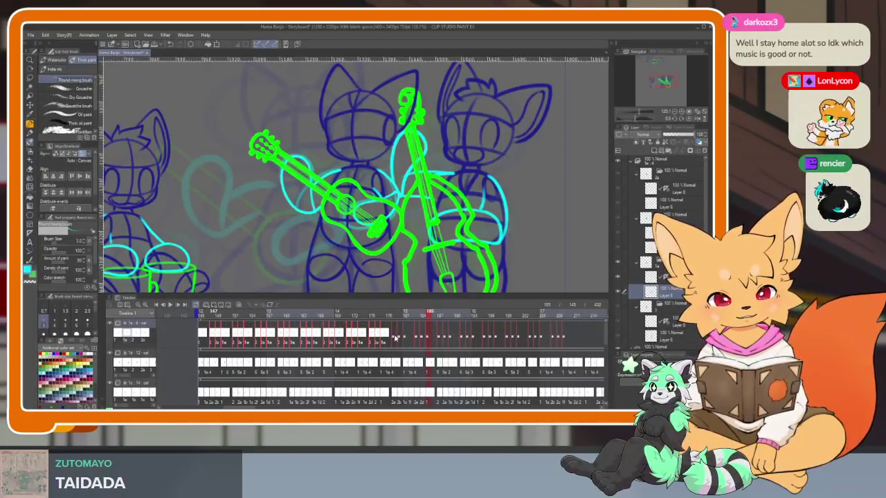
drag(398, 337, 393, 337)
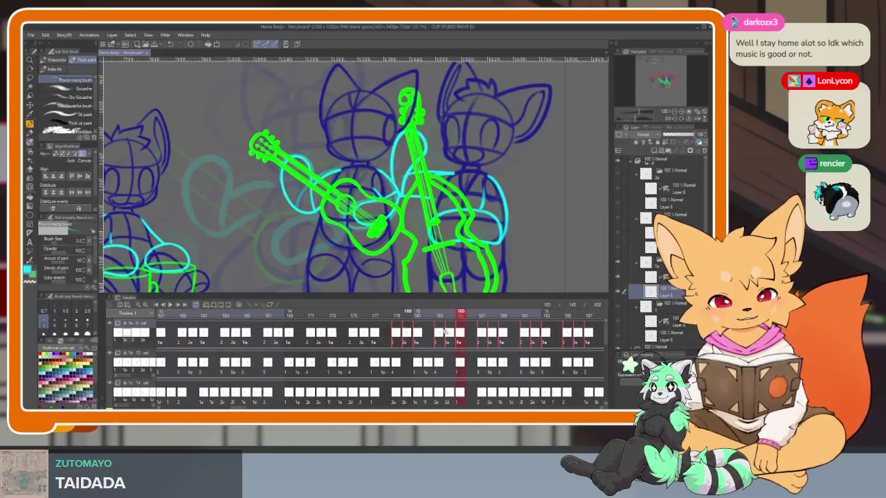
From frame 213, select the empty top-track frames after the last strumming cel.
scroll(407, 350, right, 3)
scroll(407, 350, right, 1)
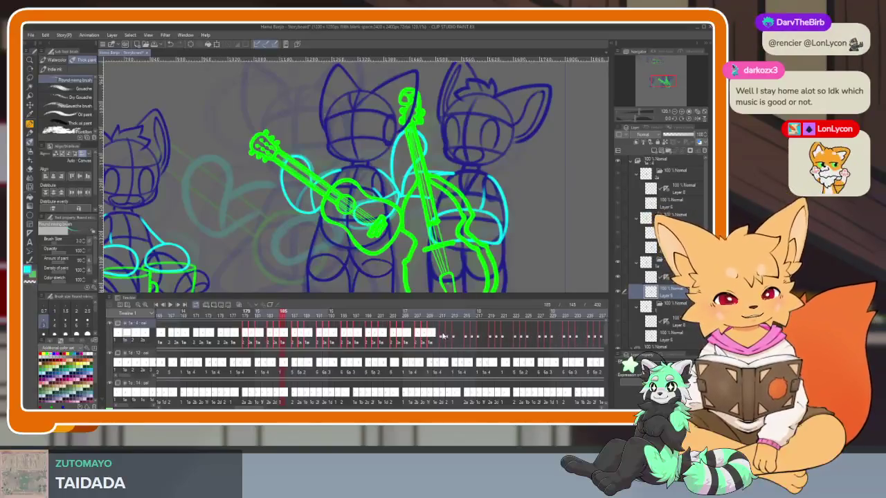
scroll(497, 334, right, 10)
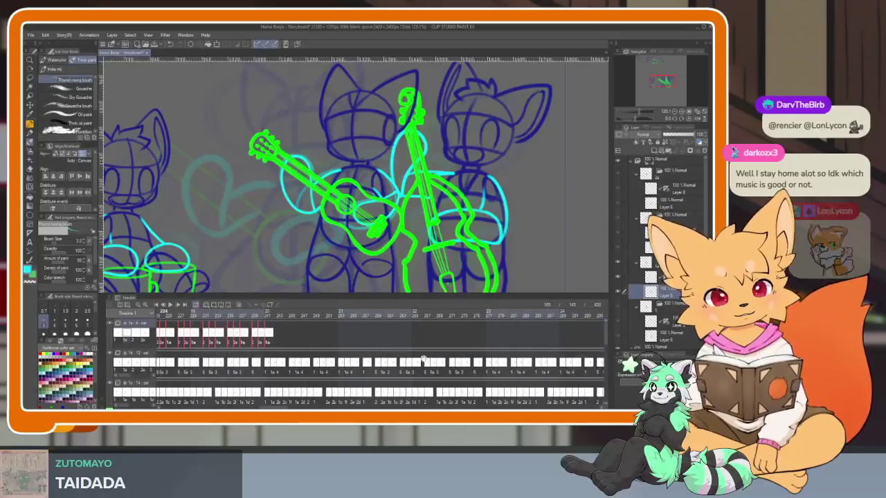
scroll(223, 339, right, 4)
scroll(200, 343, left, 3)
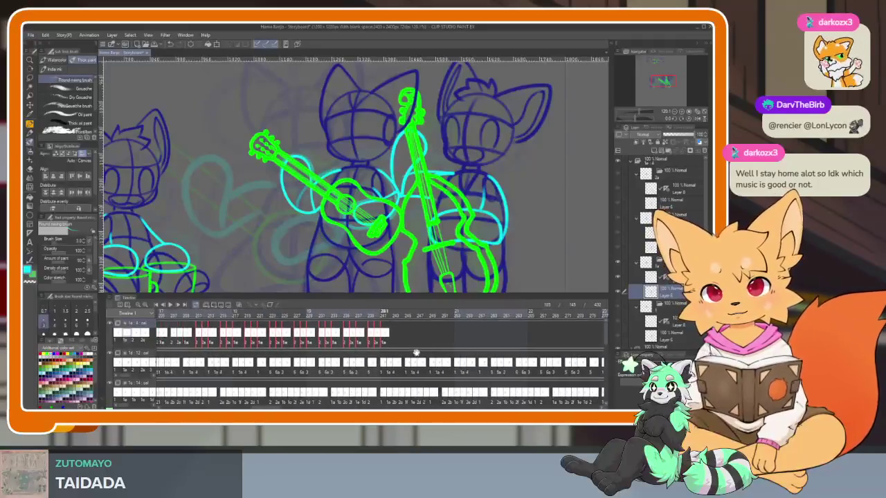
scroll(426, 354, left, 3)
scroll(426, 354, left, 2)
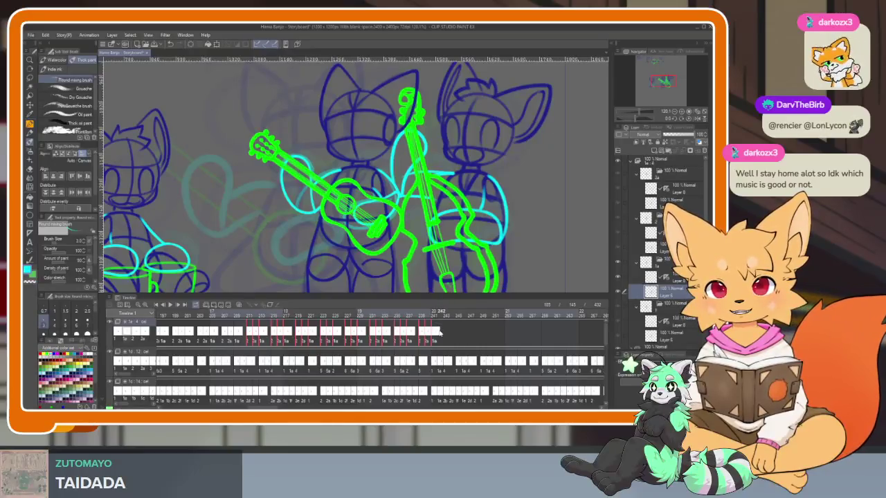
click(250, 340)
drag(247, 335, 462, 336)
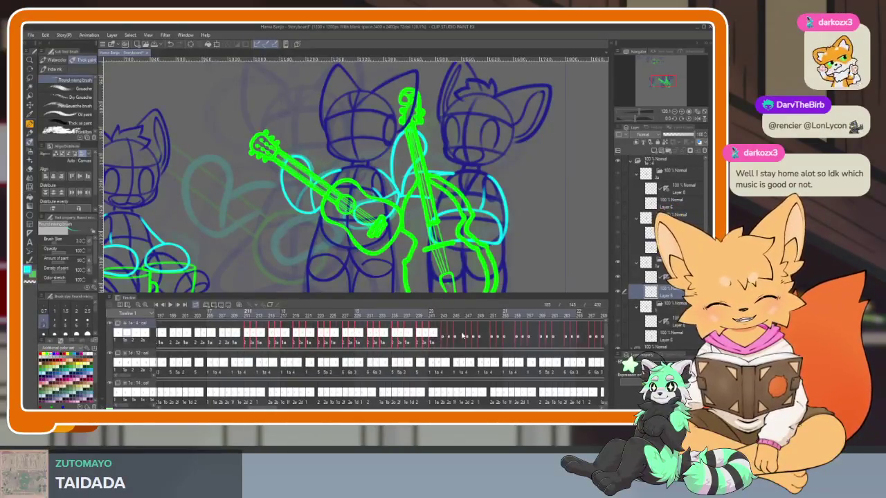
Reselect the frames after the last top-track cel through the timeline end, then clear the selection.
scroll(411, 361, right, 4)
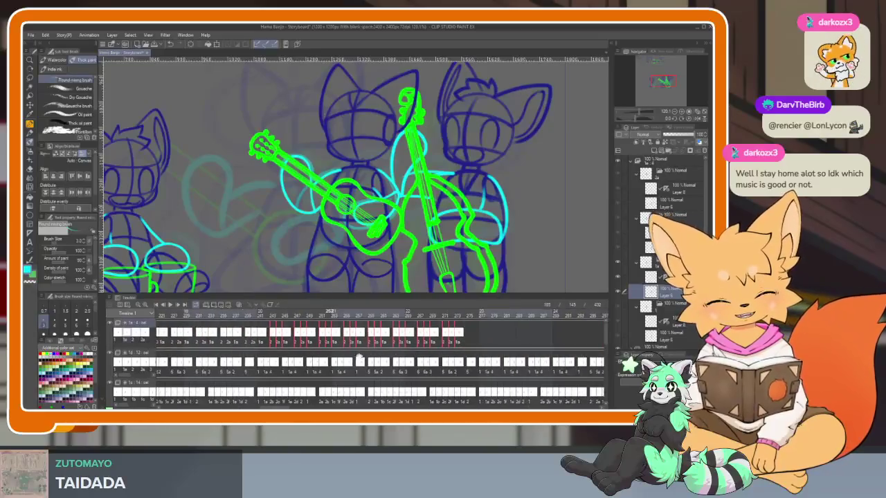
scroll(411, 361, right, 4)
scroll(412, 361, down, 2)
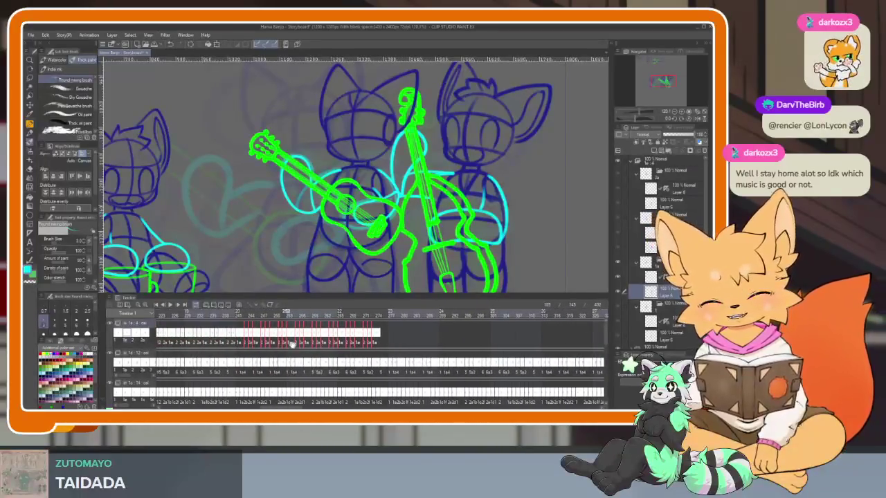
scroll(378, 358, up, 2)
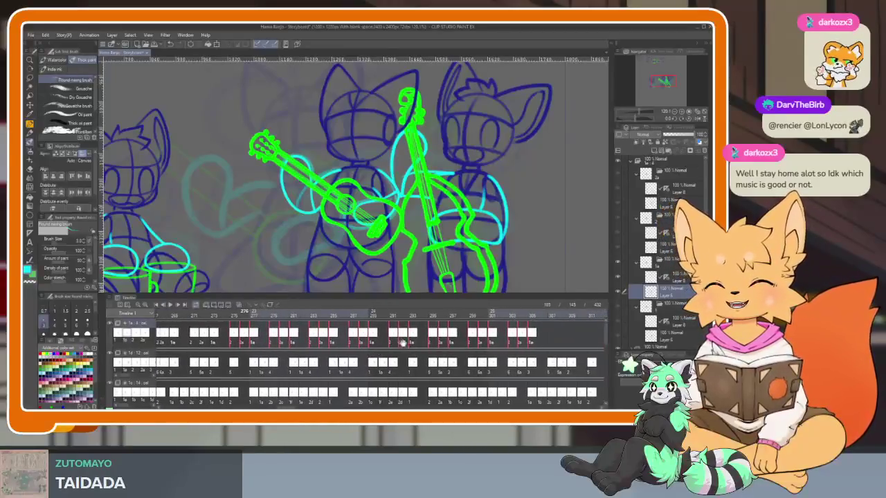
scroll(482, 361, down, 2)
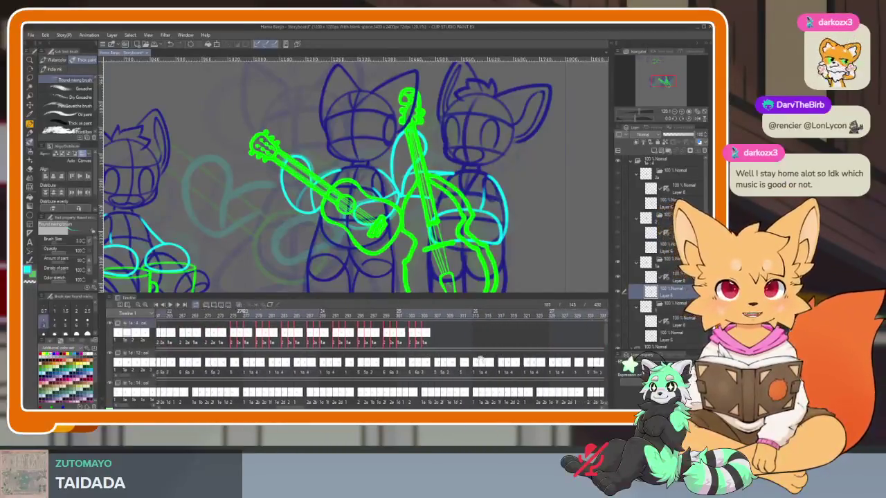
scroll(529, 349, down, 3)
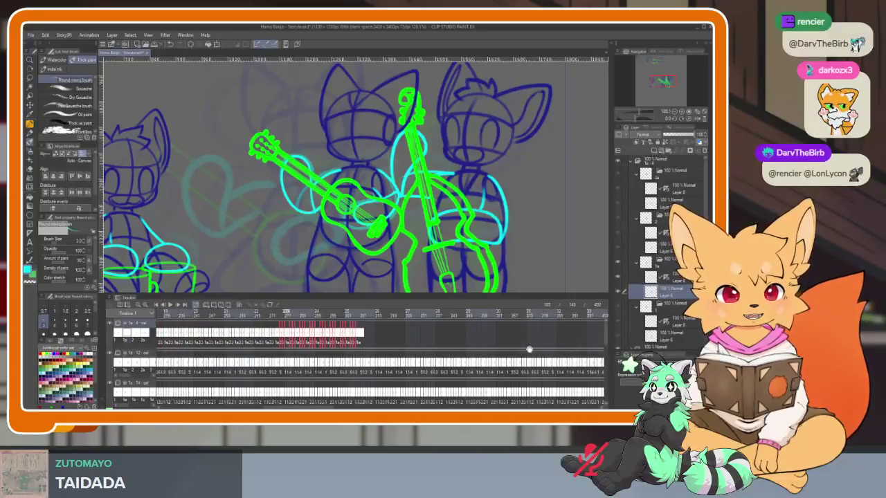
scroll(495, 366, right, 3)
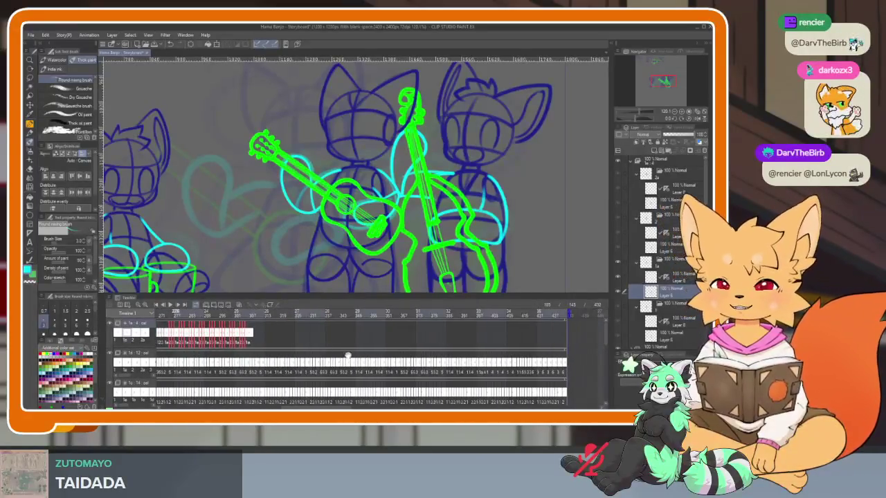
scroll(348, 356, up, 3)
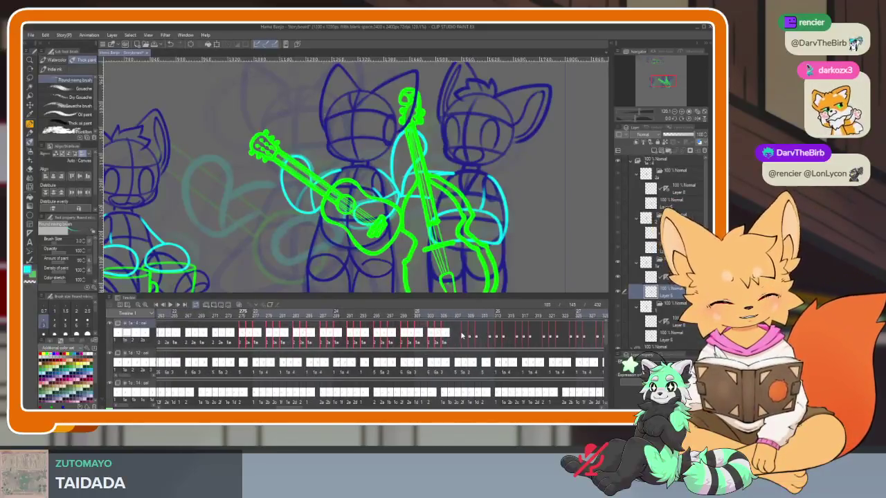
scroll(458, 337, down, 3)
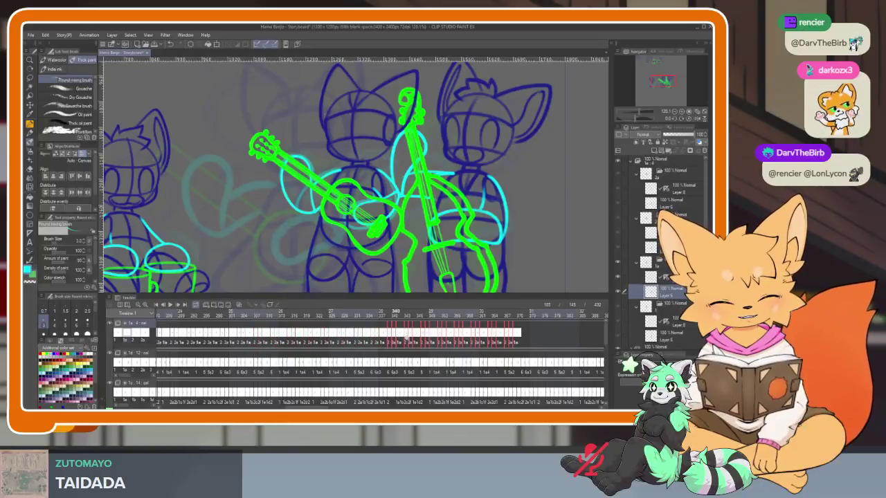
scroll(478, 347, up, 3)
scroll(498, 349, down, 2)
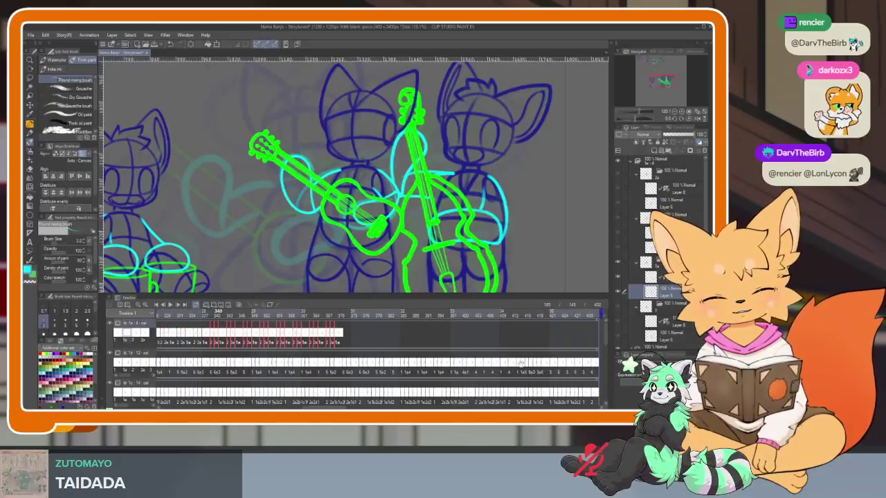
scroll(205, 337, down, 2)
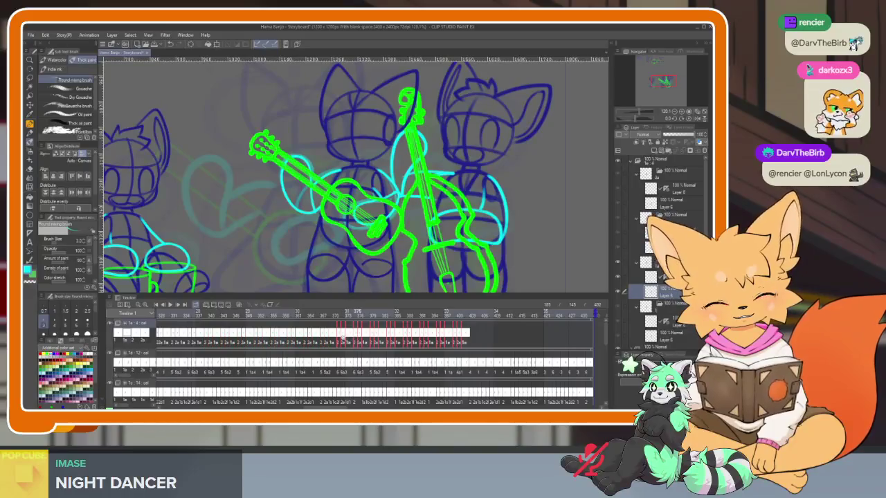
scroll(340, 342, up, 3)
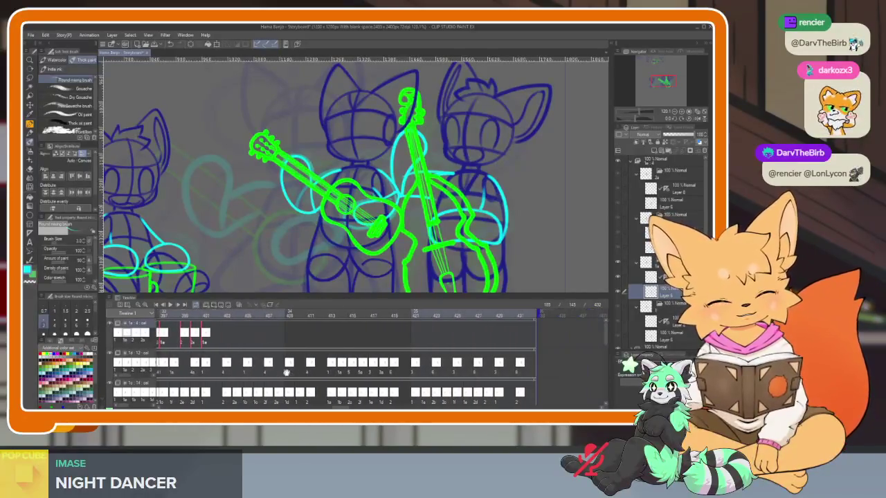
scroll(325, 350, down, 2)
scroll(306, 344, up, 1)
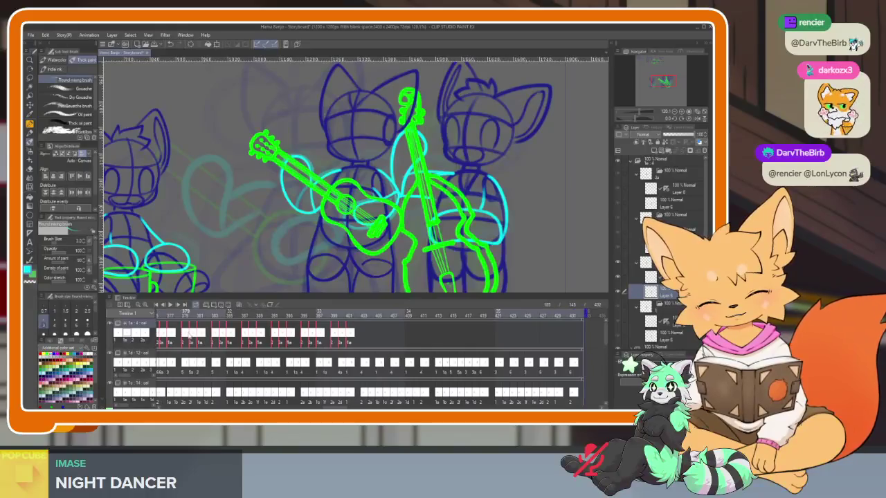
scroll(201, 338, up, 1)
scroll(218, 339, up, 1)
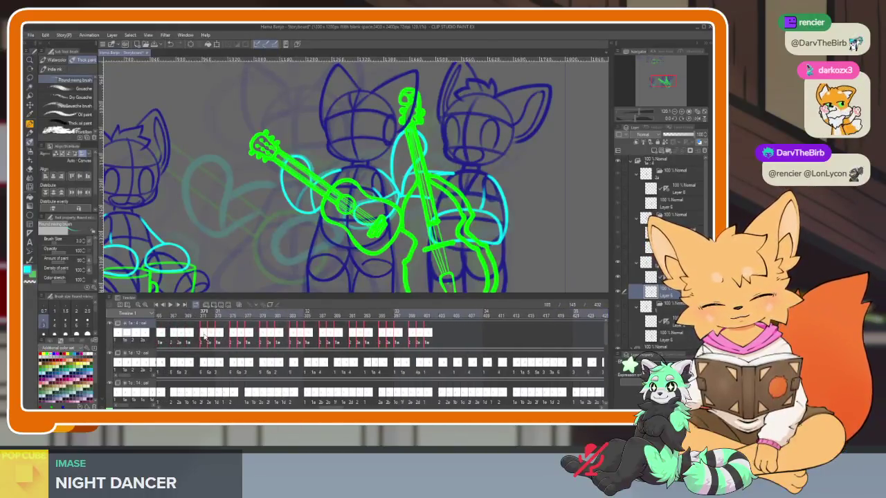
drag(204, 337, 455, 331)
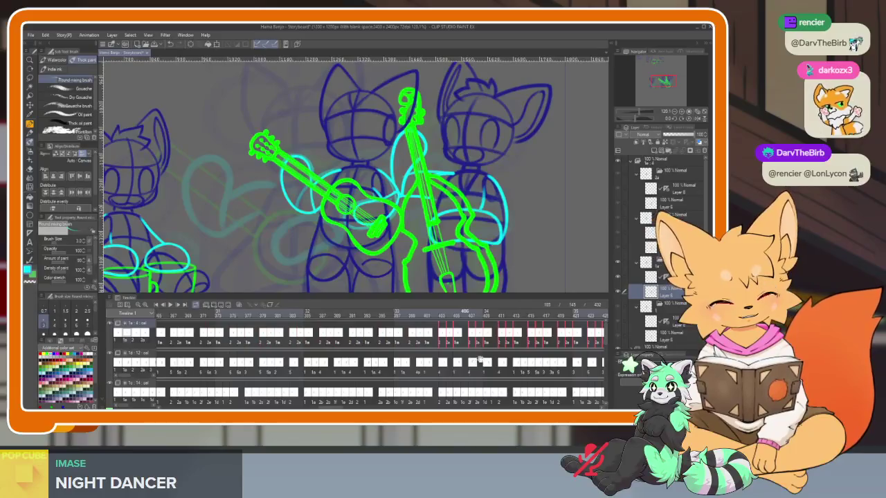
scroll(387, 346, right, 3)
scroll(304, 364, right, 3)
scroll(464, 323, up, 1)
click(469, 323)
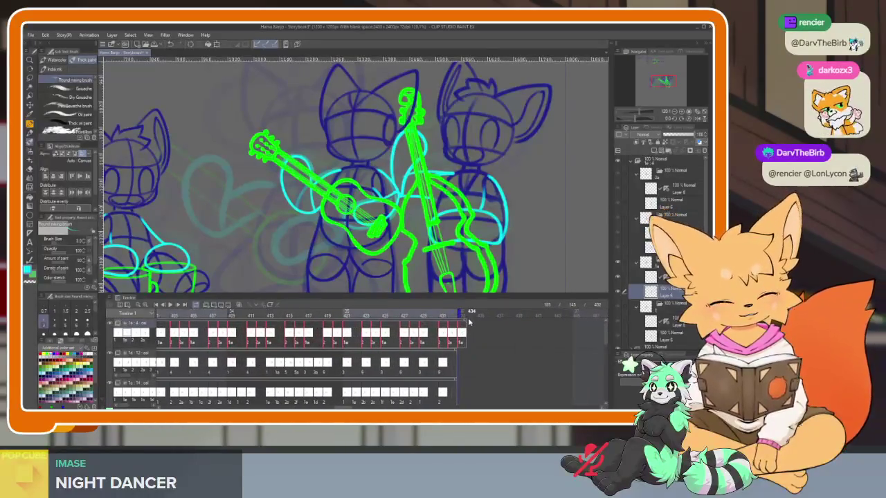
click(464, 319)
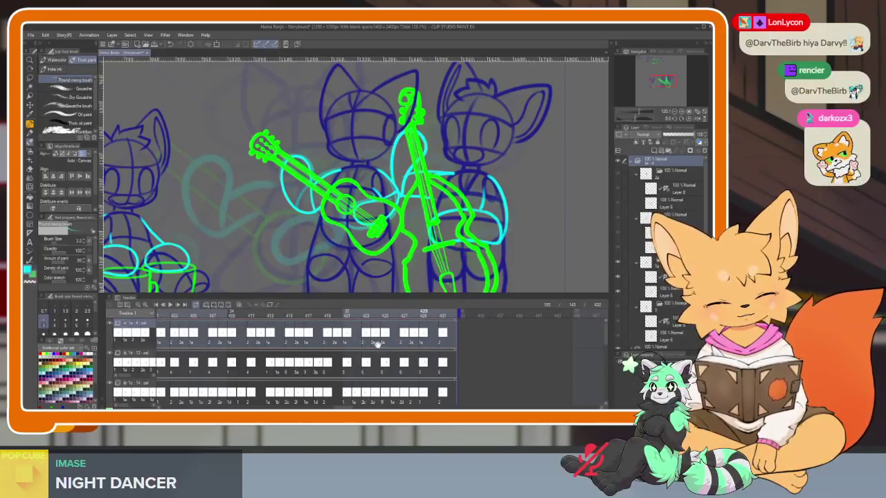
Scrub back through the timeline to check an earlier frame of the strum.
scroll(346, 353, left, 1)
scroll(192, 321, left, 3)
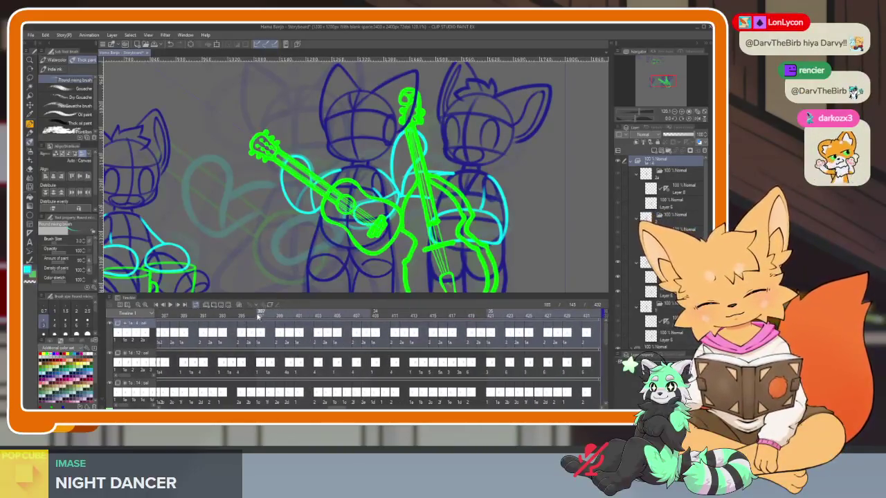
mouse_move(240, 315)
mouse_down()
mouse_move(225, 316)
mouse_move(317, 323)
mouse_up()
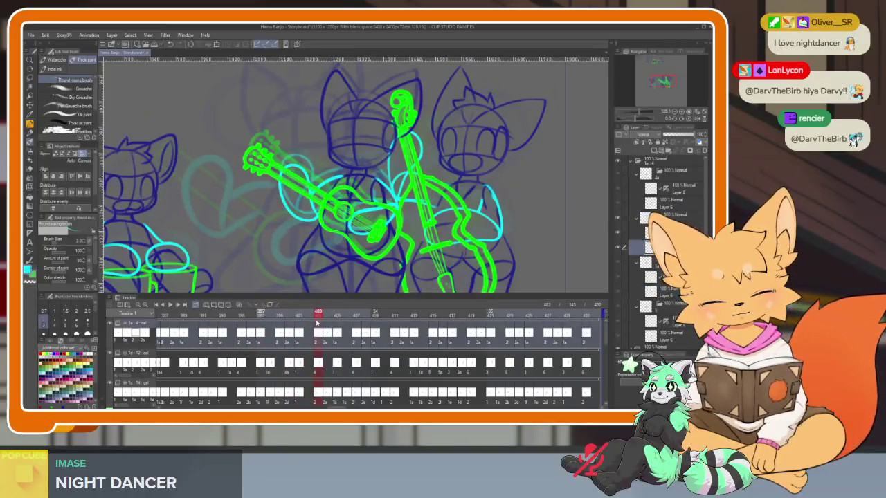
Remove the top-track cels after frame 403 and check the drawing at frame 403.
click(328, 340)
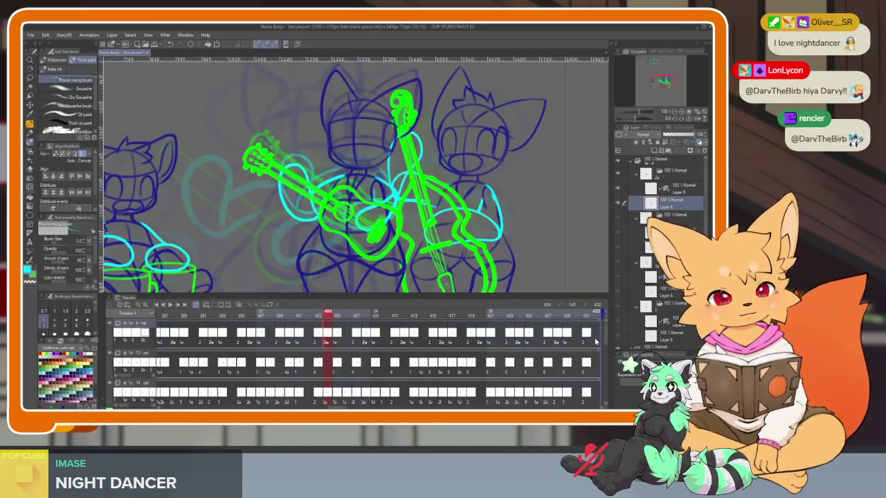
scroll(596, 340, right, 2)
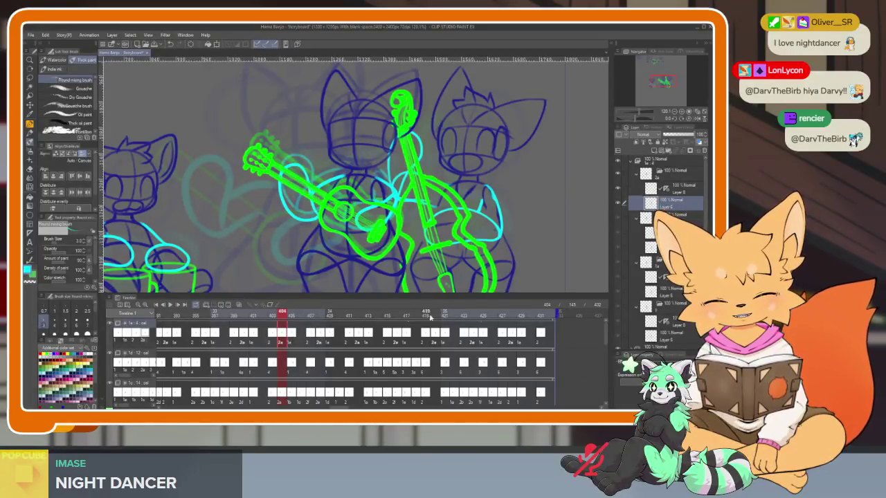
click(230, 306)
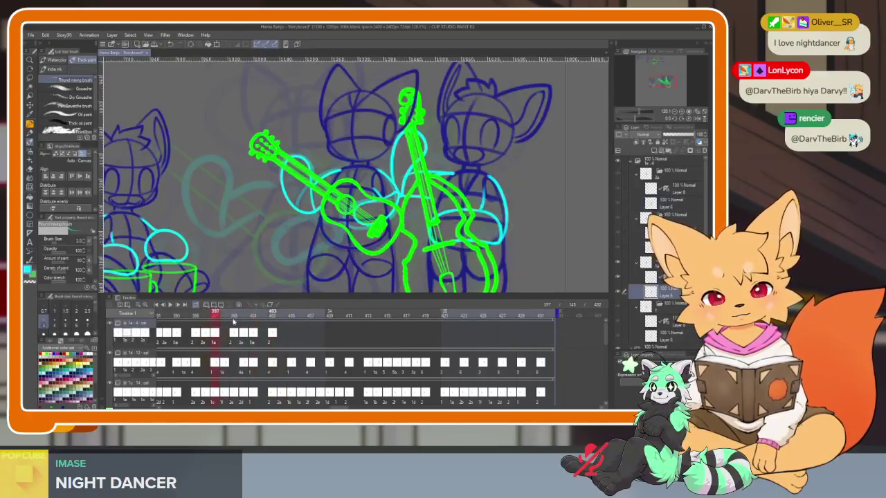
click(272, 324)
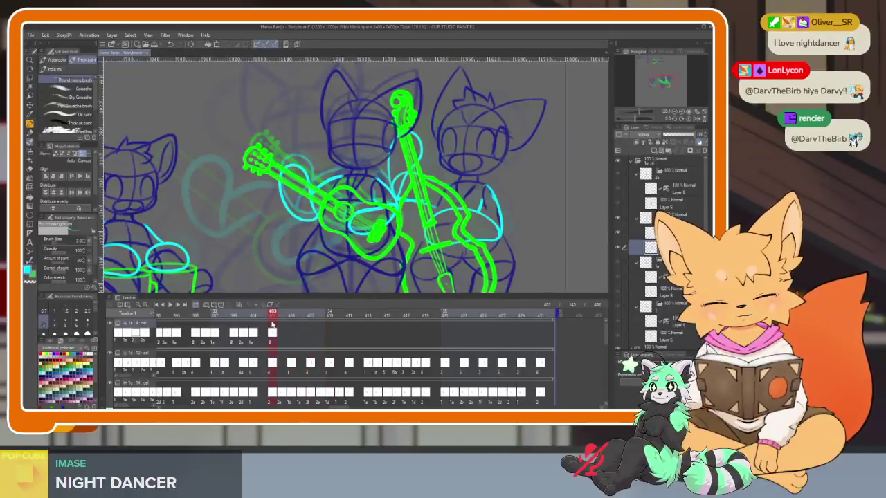
Assign a strumming arm cel to frame 405 on the top track.
click(290, 339)
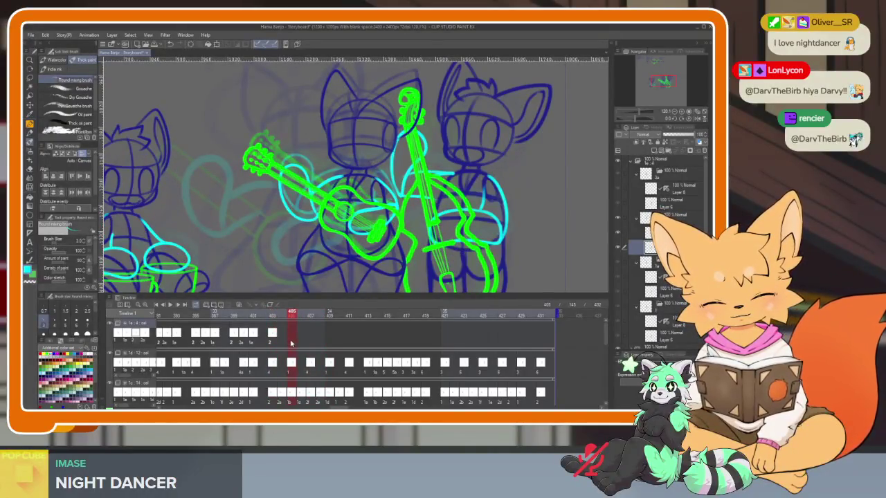
right_click(291, 344)
click(301, 227)
click(283, 337)
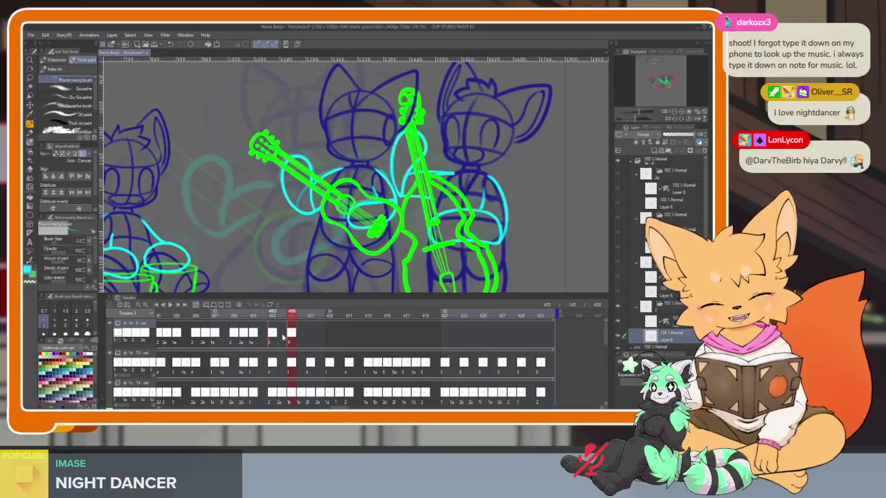
Add successive pairs of strumming cels along the top track toward frame 421.
click(329, 333)
click(310, 333)
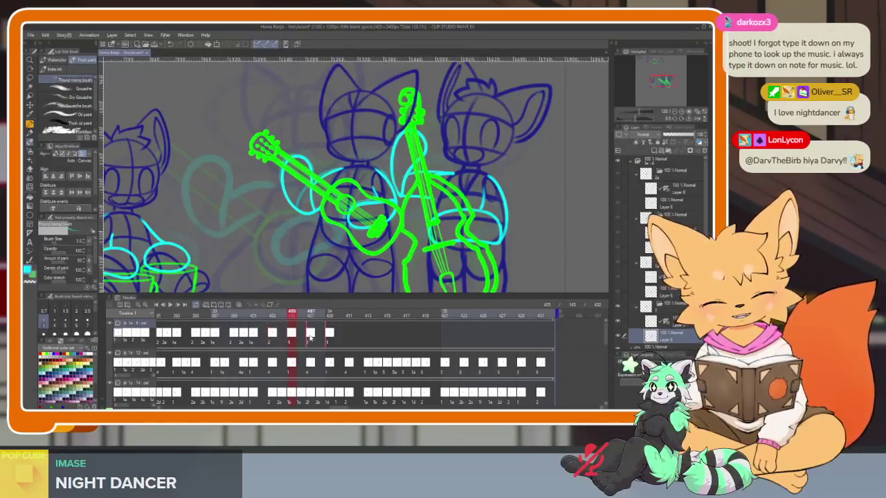
click(350, 335)
click(387, 334)
click(405, 334)
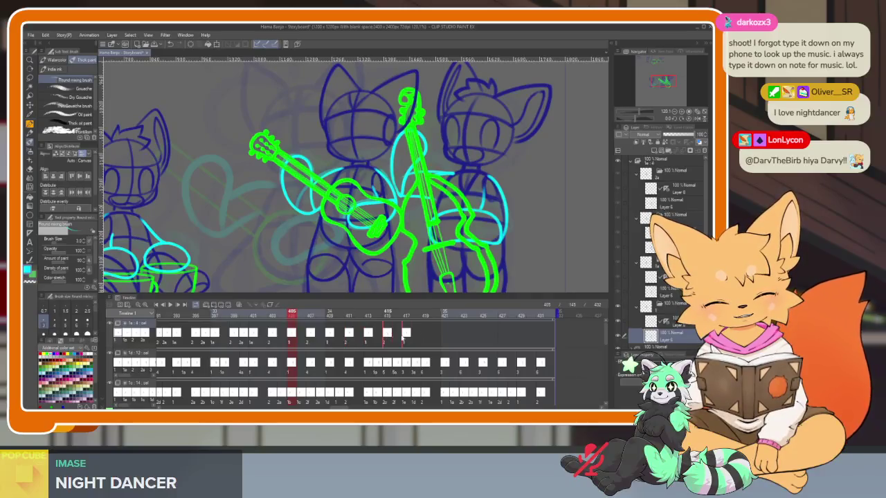
click(445, 335)
click(426, 335)
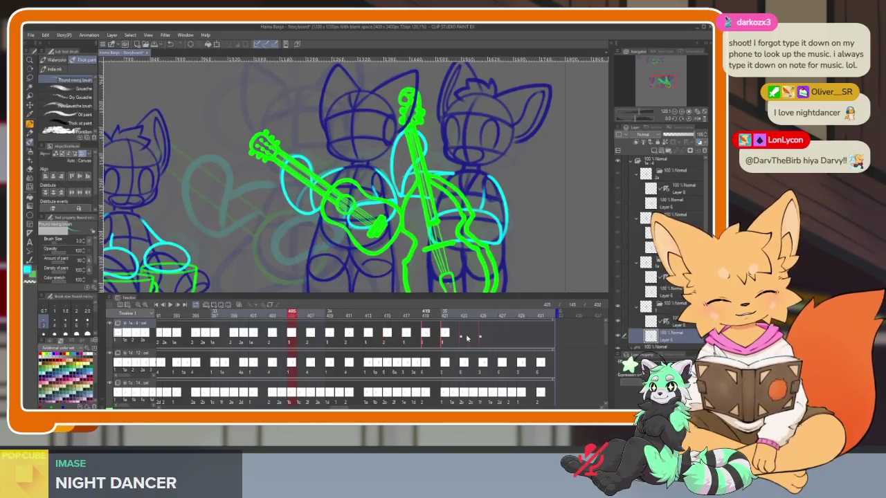
click(464, 335)
click(482, 335)
click(521, 335)
click(501, 335)
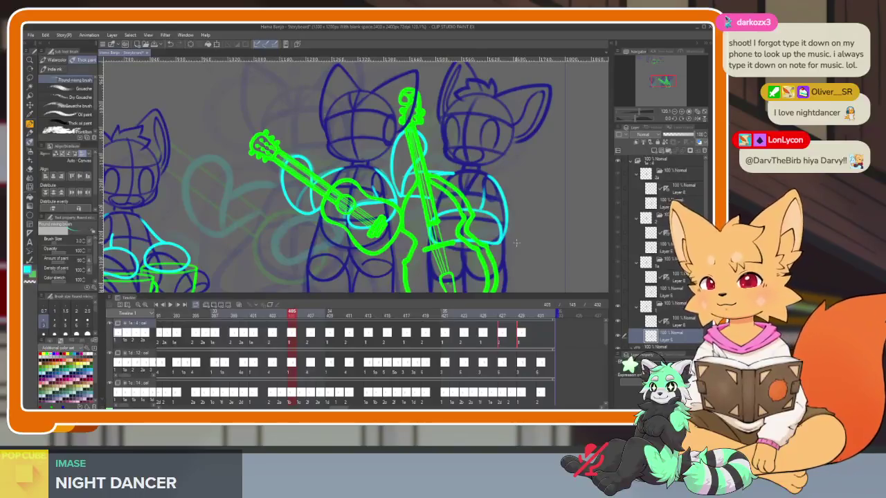
Scrub and play frames 401 to 421 to check the strum timing.
click(252, 315)
drag(252, 315, 379, 314)
key(space)
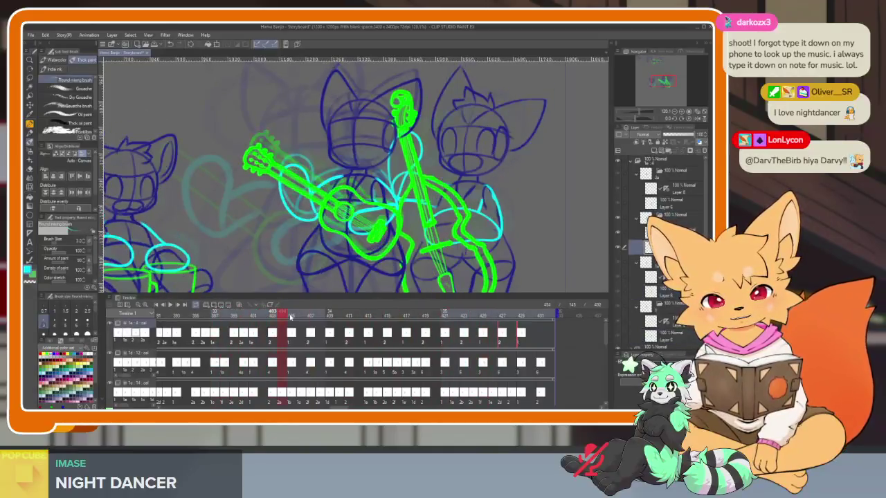
drag(327, 315, 446, 316)
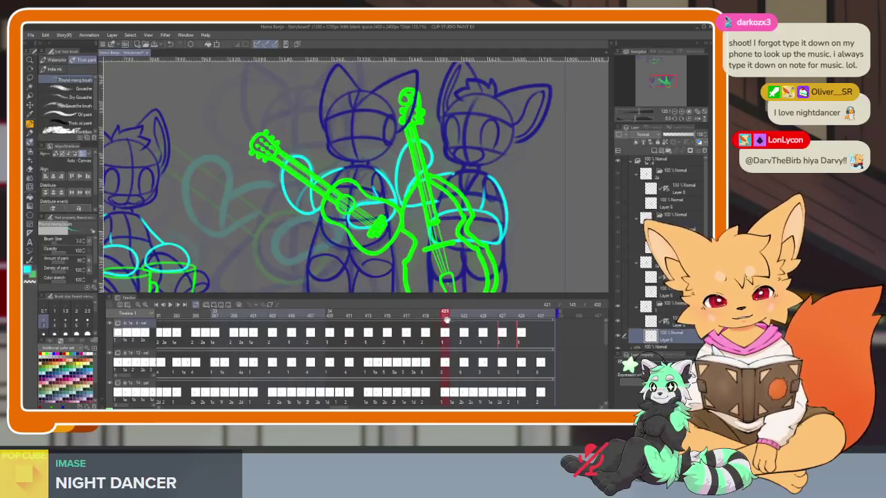
Assign cel 1a to frame 421, 2a to 422, a strum cel to 423, 2a to 424.
right_click(445, 337)
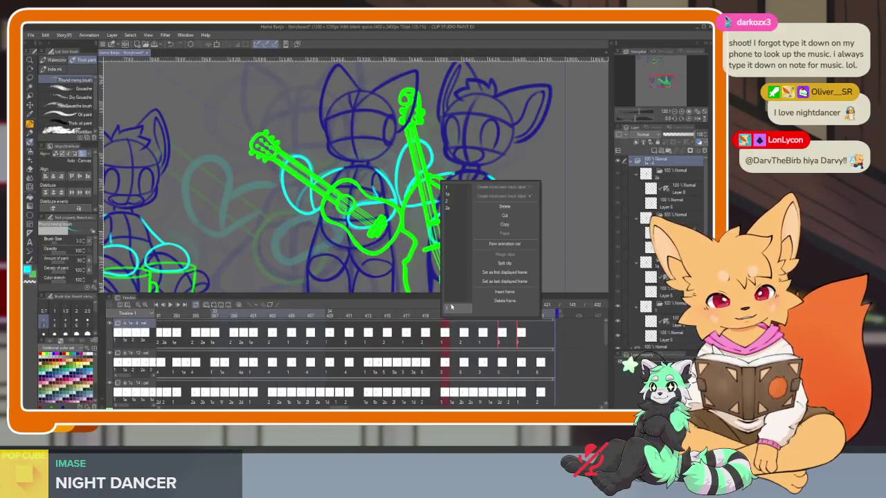
click(457, 198)
click(454, 337)
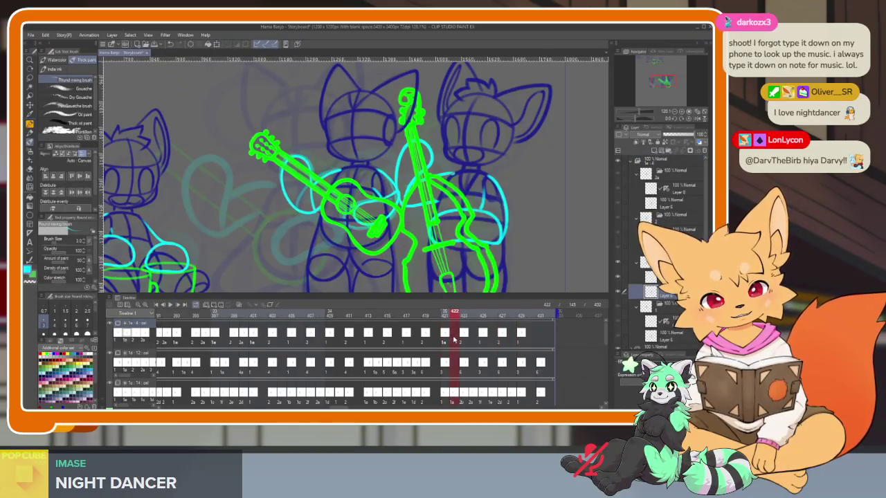
right_click(455, 337)
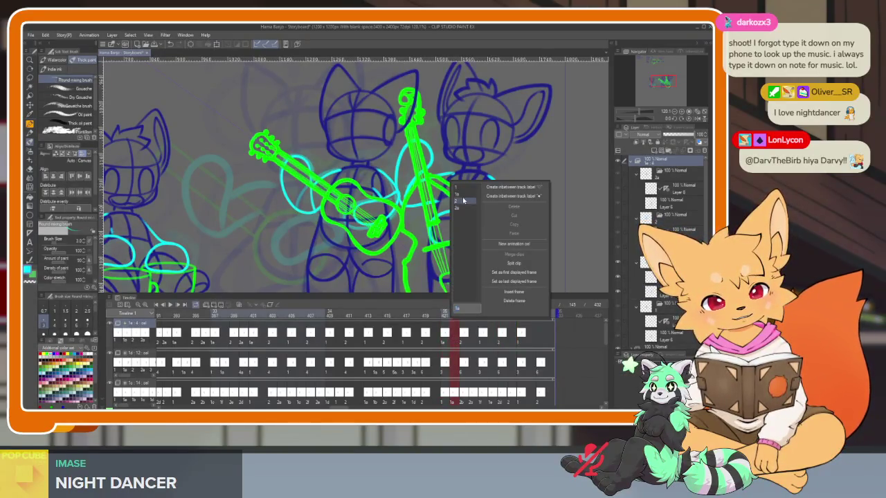
click(463, 208)
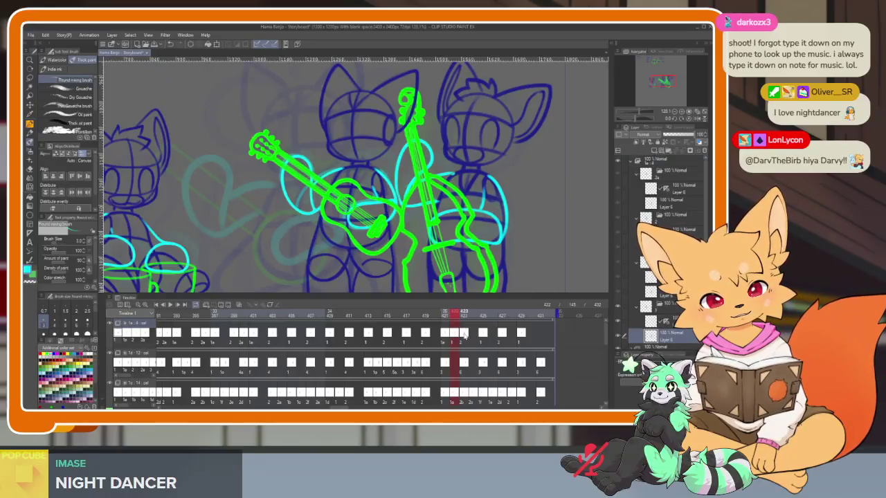
click(464, 335)
right_click(464, 335)
click(474, 209)
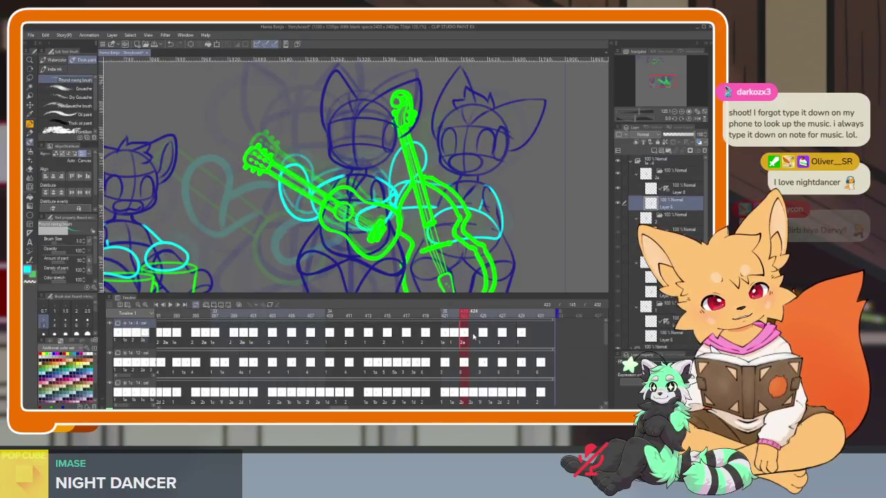
click(474, 335)
right_click(474, 335)
click(483, 202)
Extend the strumming cels from frame 425 to the end and check the last frame, 432.
click(483, 333)
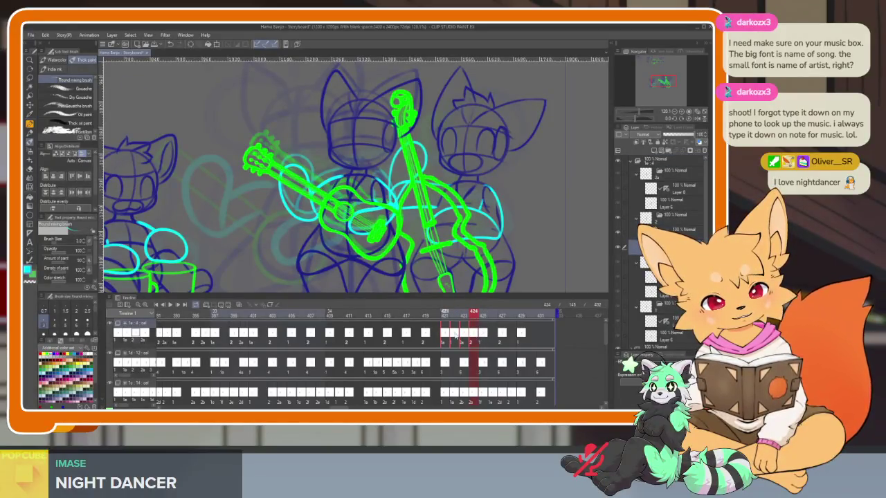
click(484, 335)
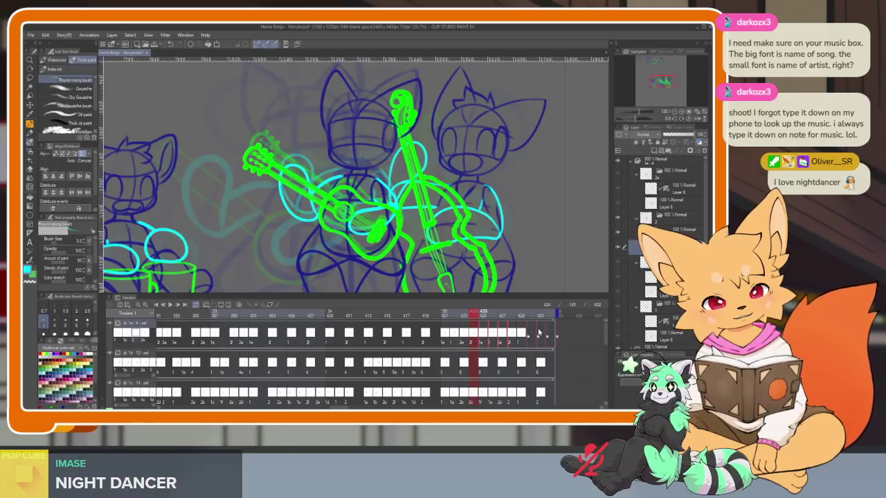
drag(527, 335, 522, 333)
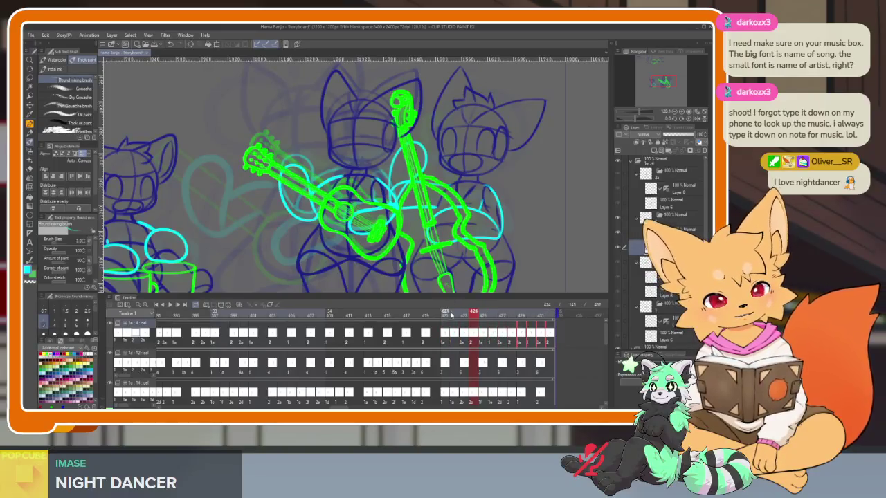
drag(450, 315, 553, 314)
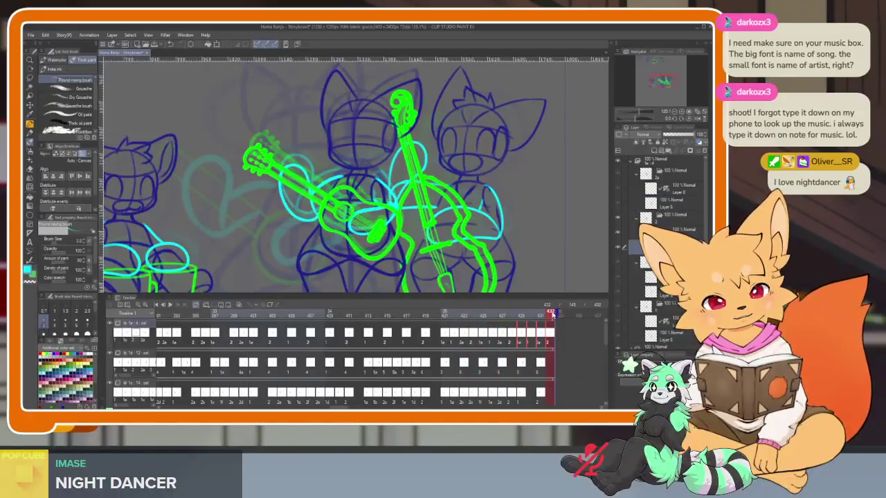
click(157, 306)
Hide the panels, zoom the canvas, play the band animation, then restore the panels.
key(Tab)
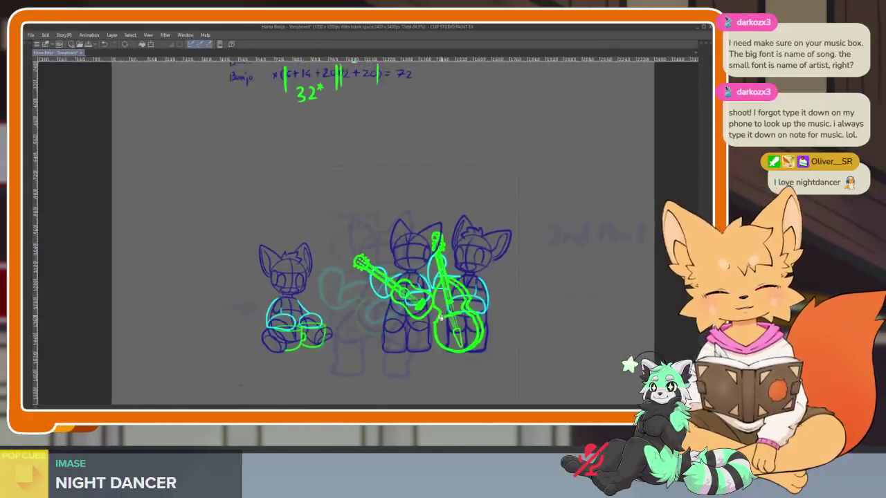
scroll(444, 313, up, 3)
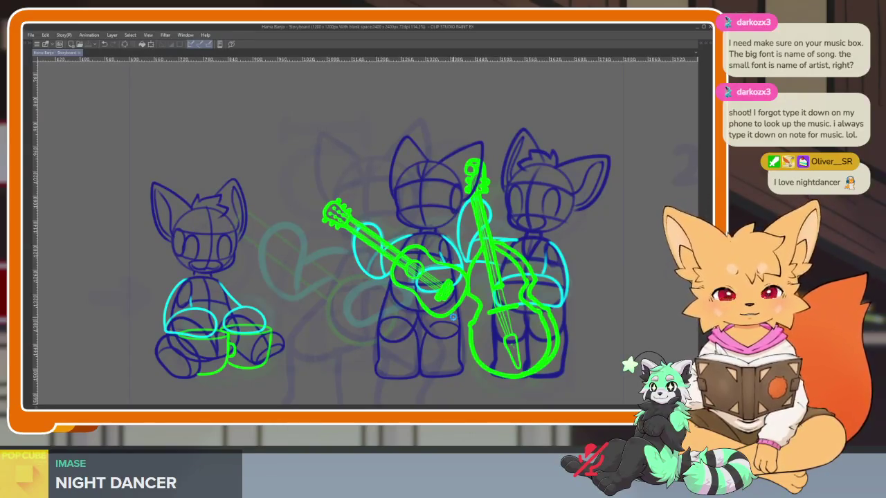
key(space)
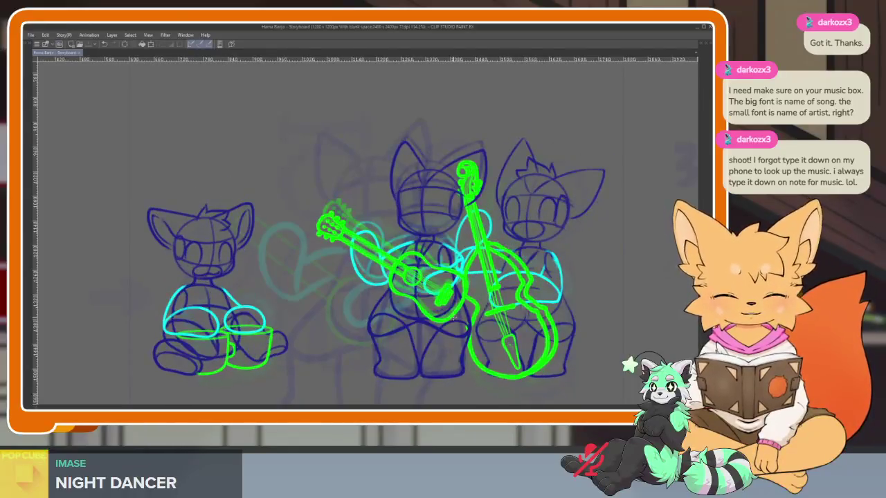
key(Tab)
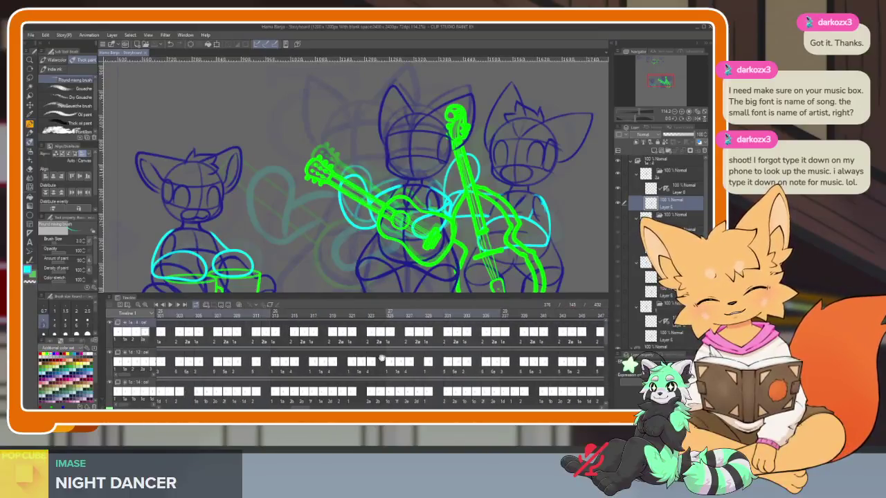
Stop playback and delete the stray cel at frame 171 on the arm track.
scroll(381, 359, down, 1)
scroll(402, 364, down, 1)
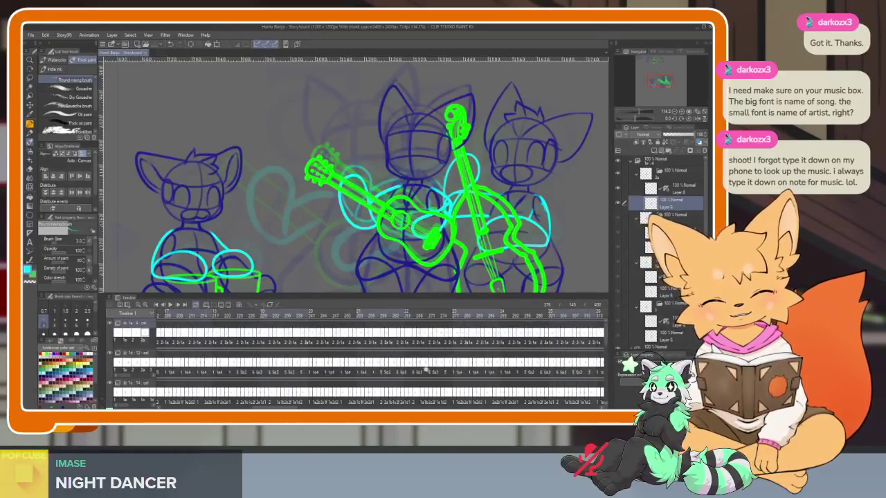
scroll(416, 370, down, 1)
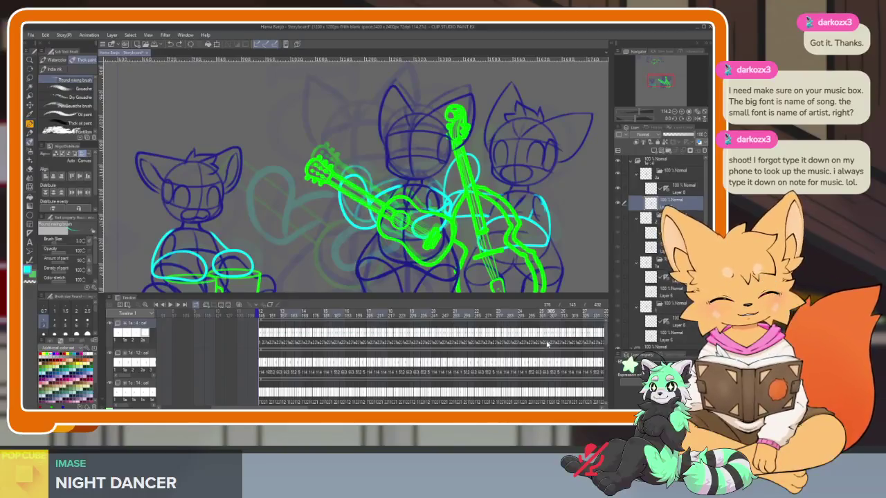
scroll(429, 363, down, 3)
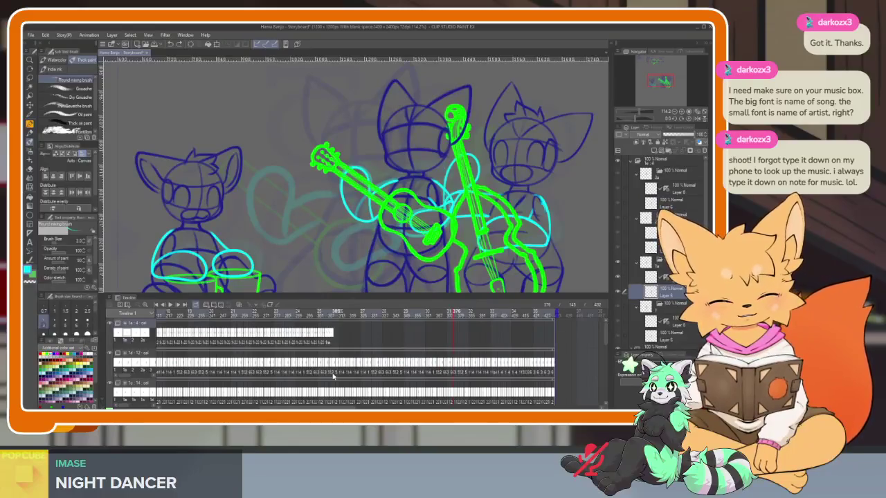
click(441, 360)
scroll(441, 360, up, 3)
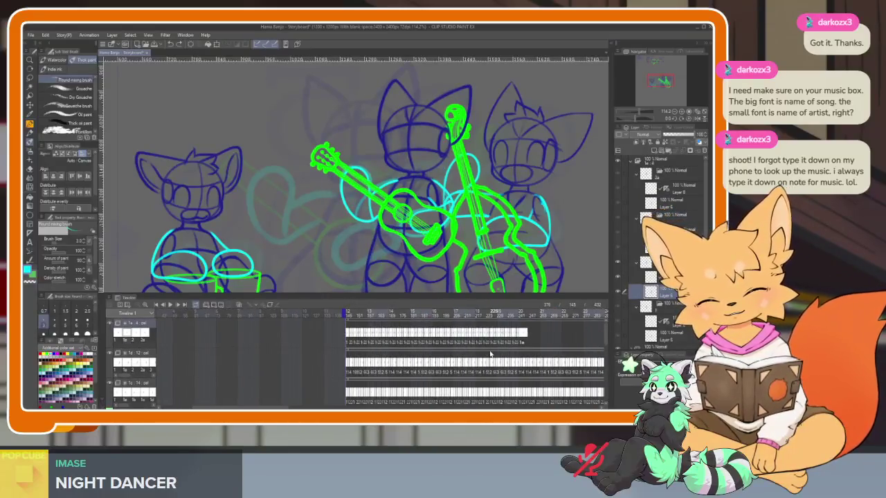
scroll(490, 355, up, 2)
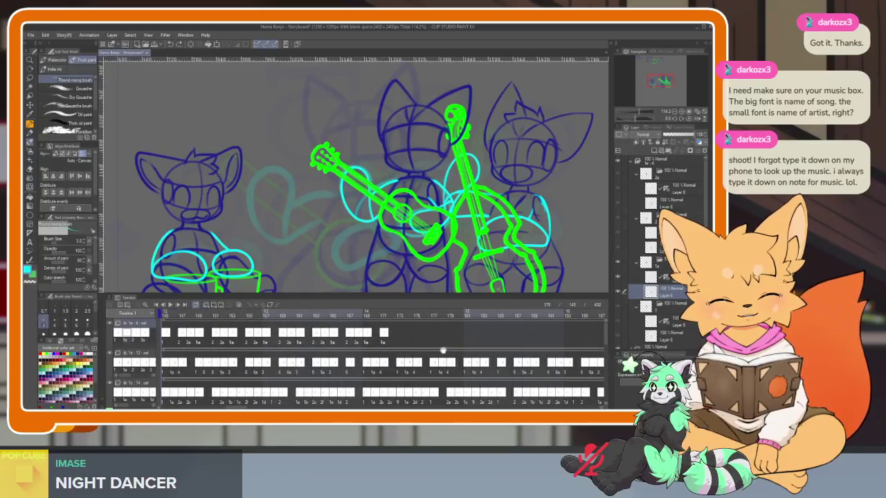
scroll(499, 360, up, 1)
scroll(510, 368, up, 1)
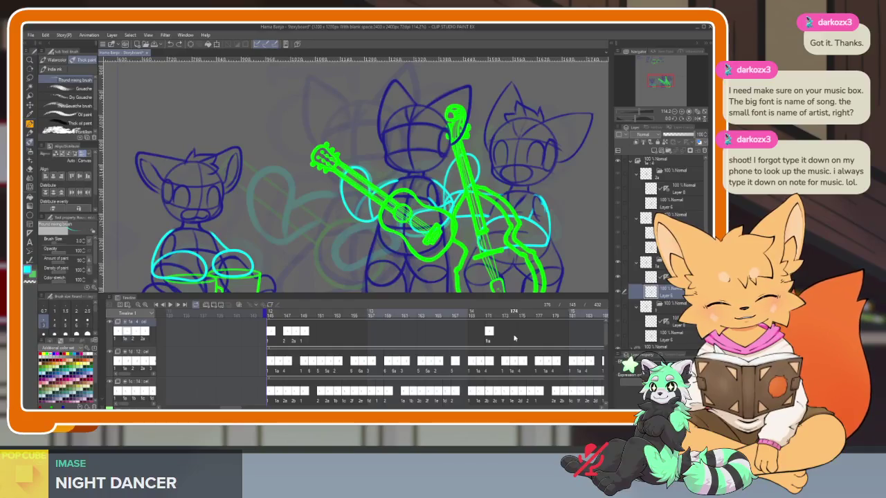
click(489, 335)
key(Delete)
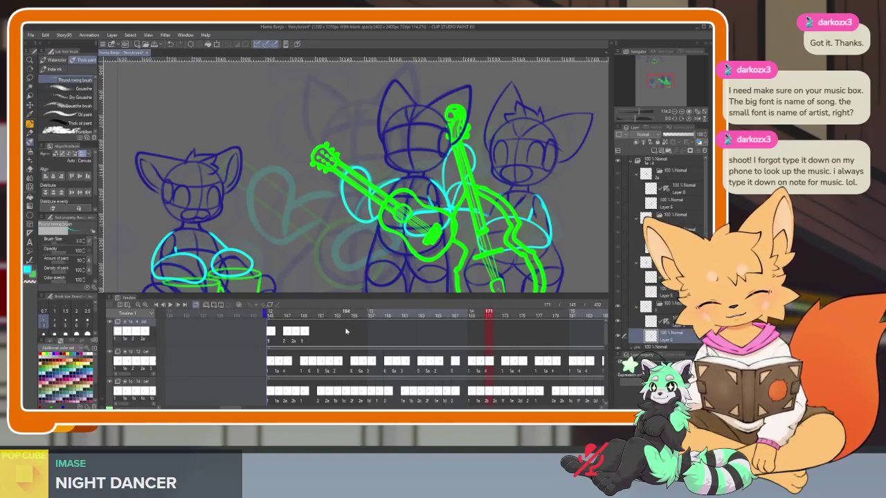
Assign cel 1a to frame 149 and cel 2 to frame 151.
click(306, 334)
right_click(312, 317)
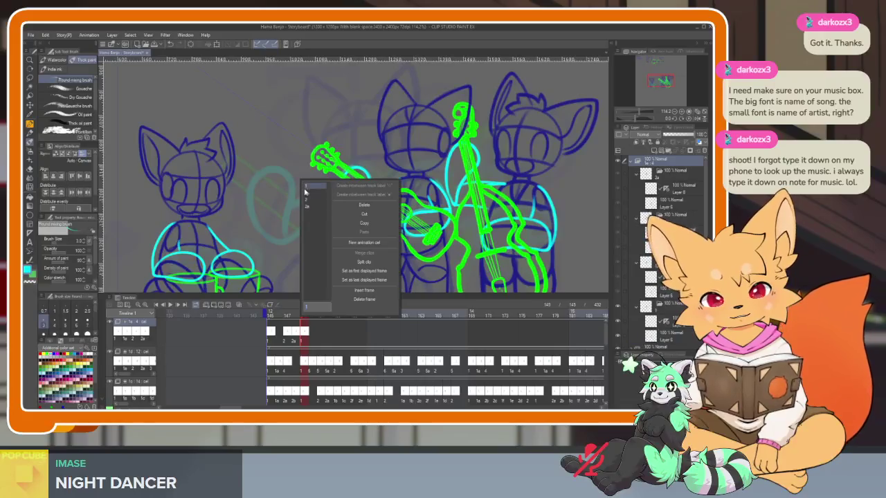
click(306, 191)
click(302, 313)
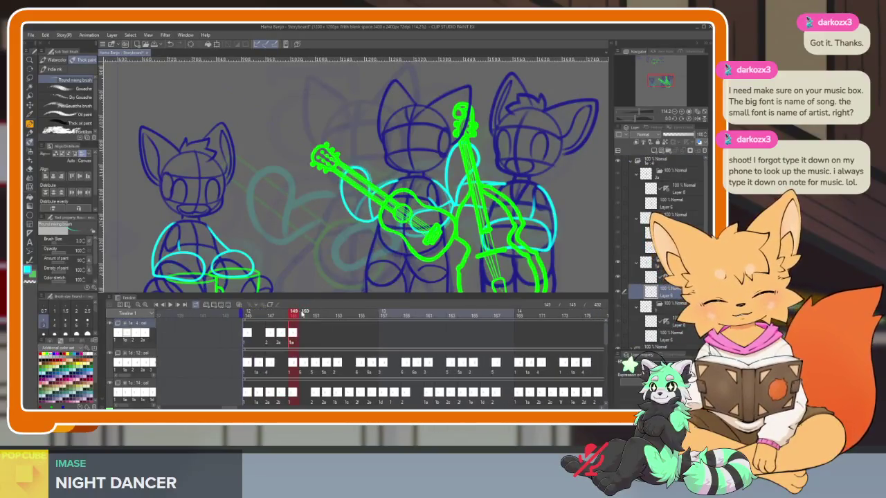
drag(301, 313, 317, 313)
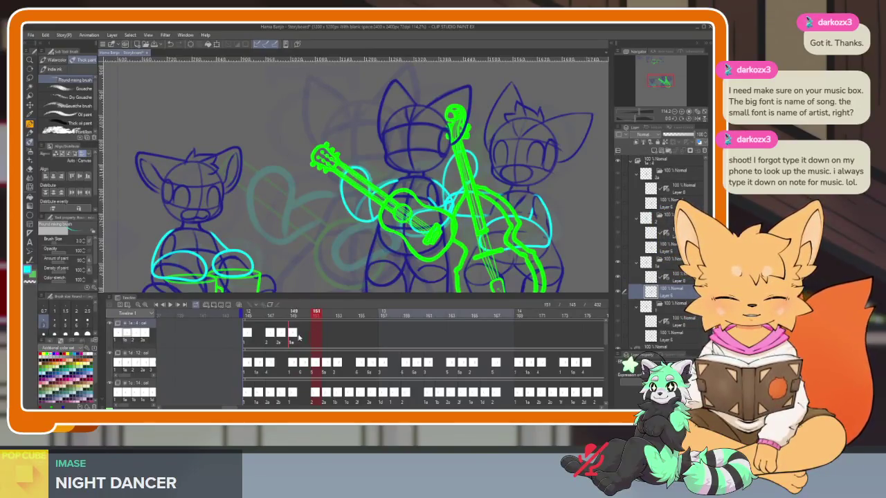
right_click(315, 338)
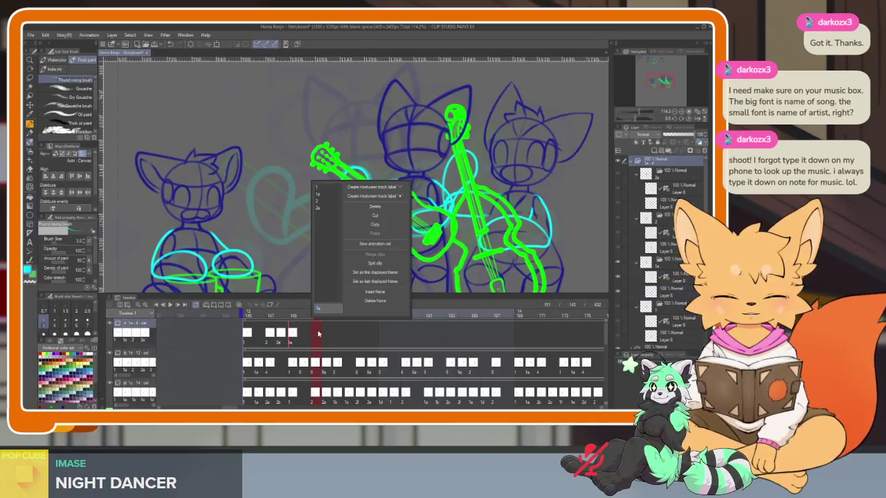
click(339, 198)
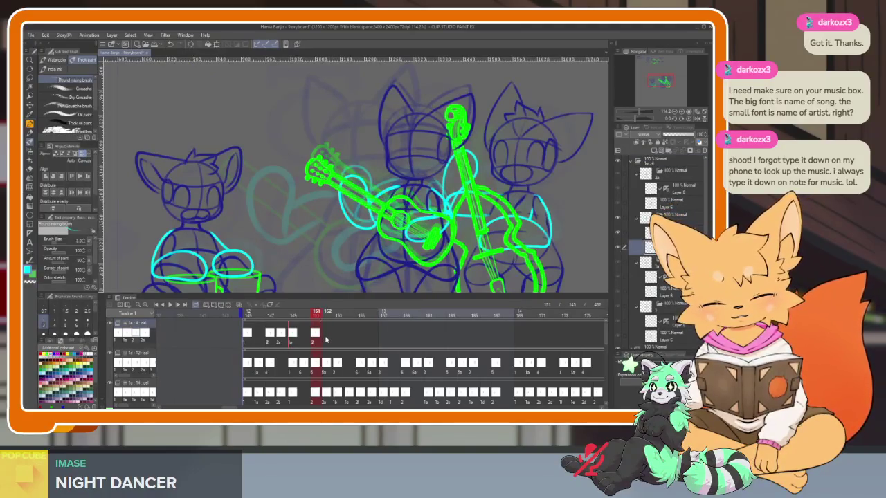
Set frame 153 to cel 1a and frame 154 to cel 1, replacing a mistaken 2a.
right_click(328, 340)
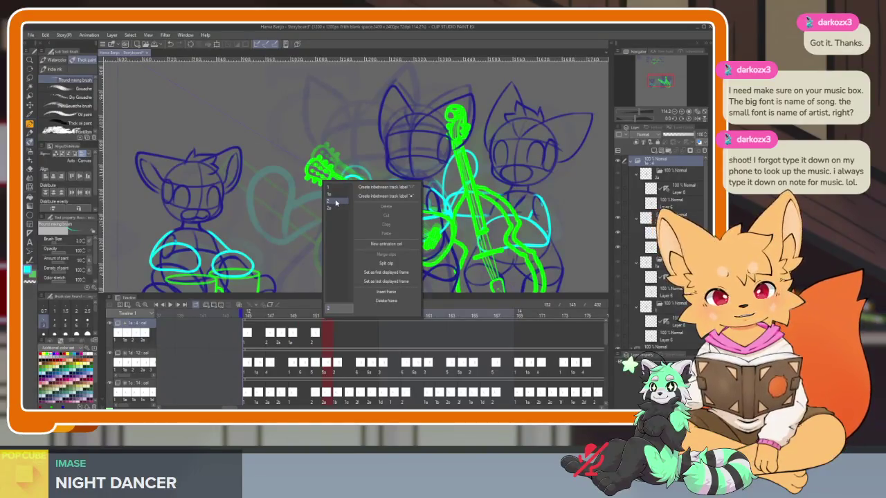
click(333, 338)
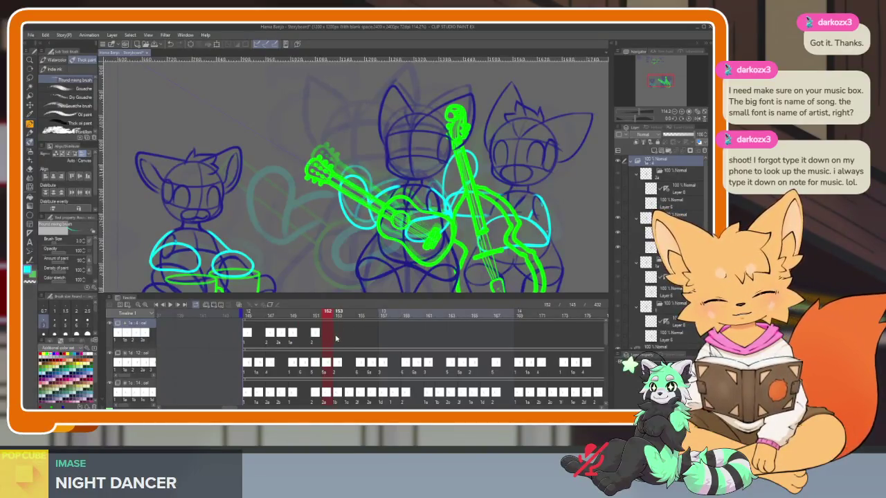
click(337, 339)
right_click(338, 340)
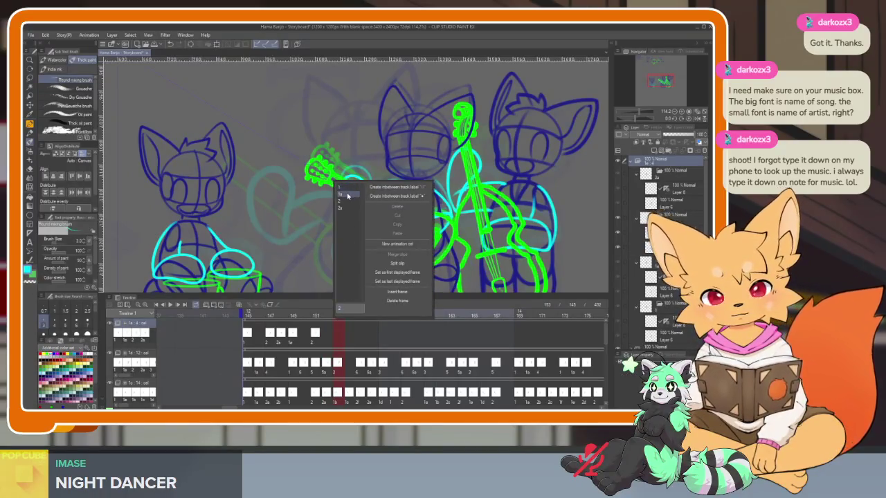
click(348, 197)
click(352, 337)
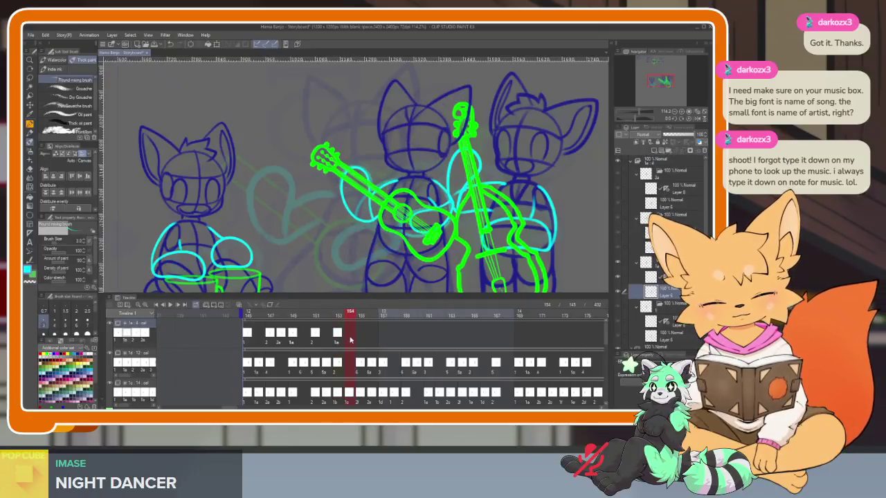
right_click(351, 338)
click(357, 208)
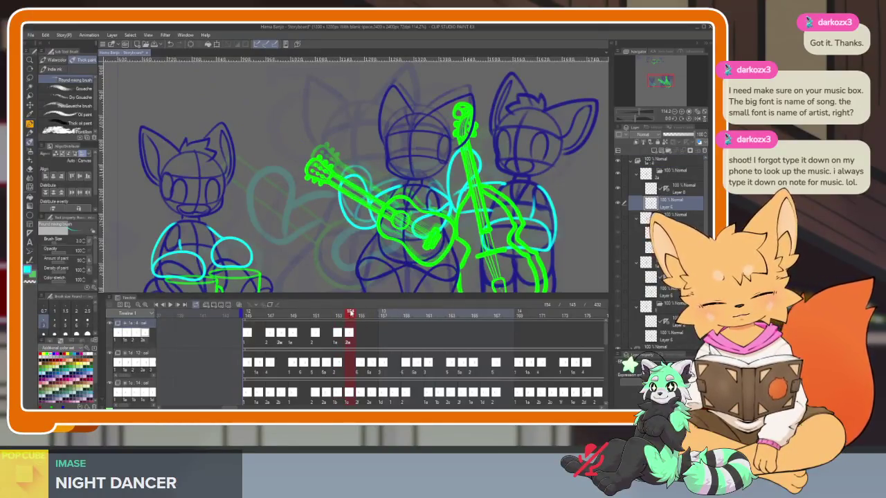
key(Delete)
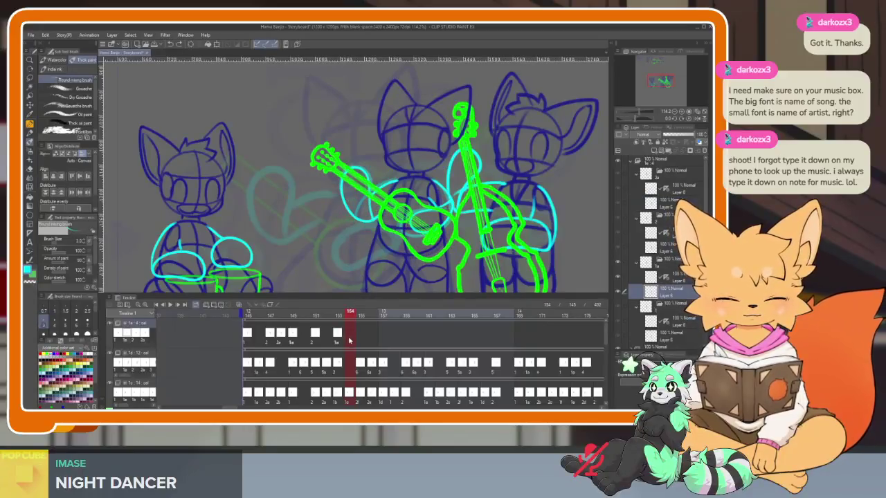
right_click(349, 340)
click(358, 190)
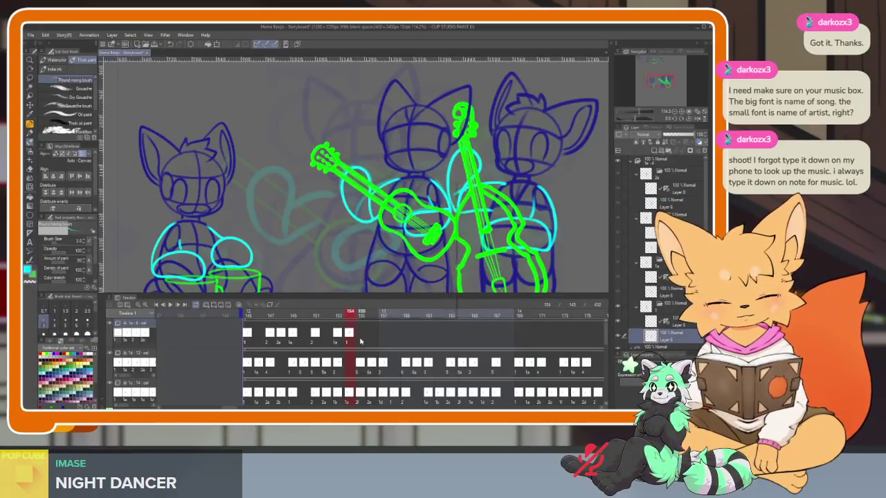
Place strumming cel 2 at frame 155 and another strumming cel at frame 157.
right_click(360, 340)
click(371, 203)
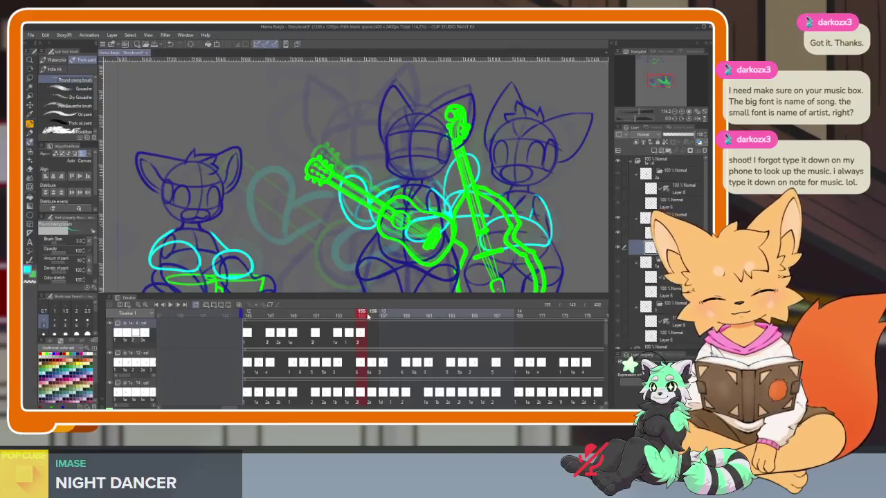
click(383, 314)
right_click(385, 336)
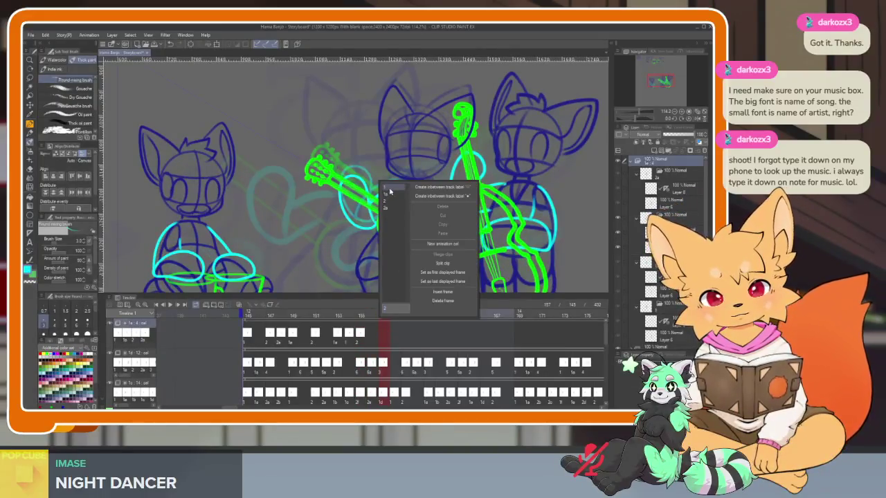
click(392, 274)
Drag the strumming cels onto later top-track frames, then return to frame 145.
mouse_move(409, 336)
mouse_down()
mouse_move(275, 336)
mouse_move(446, 339)
mouse_move(409, 344)
mouse_up()
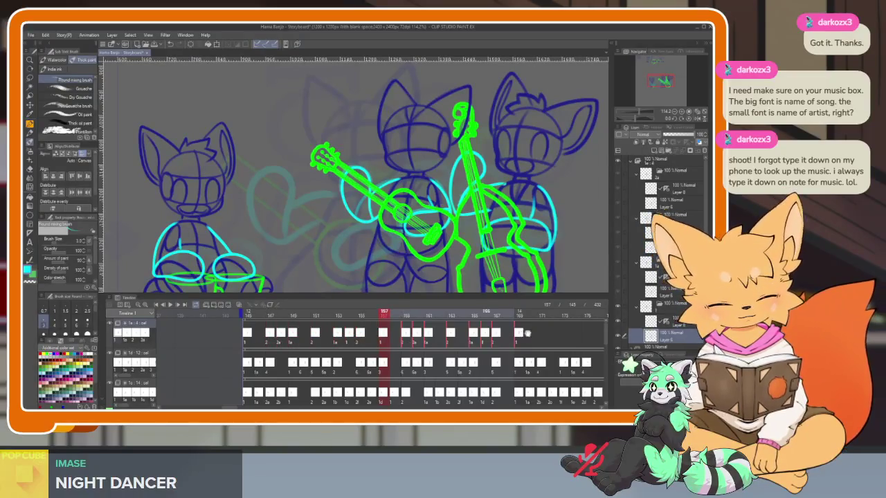
scroll(388, 345, right, 3)
drag(286, 337, 426, 344)
scroll(320, 350, right, 3)
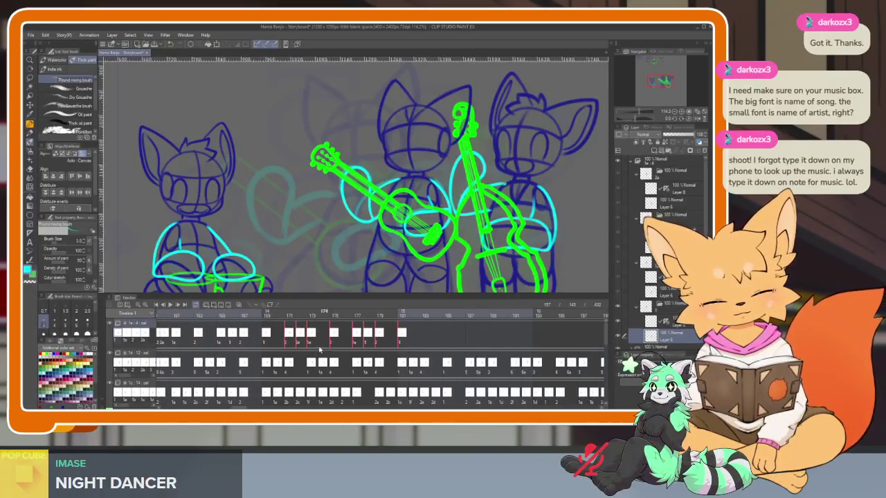
drag(291, 337, 427, 339)
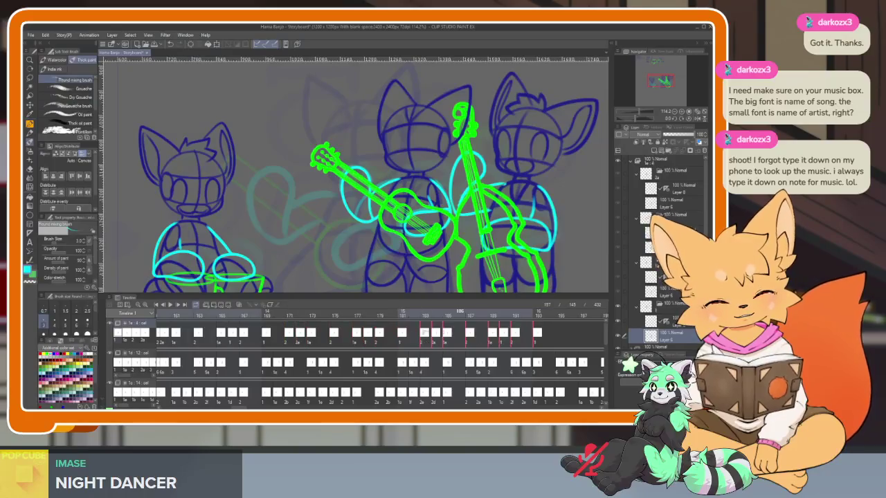
scroll(388, 351, left, 2)
scroll(388, 351, left, 2)
scroll(265, 350, left, 2)
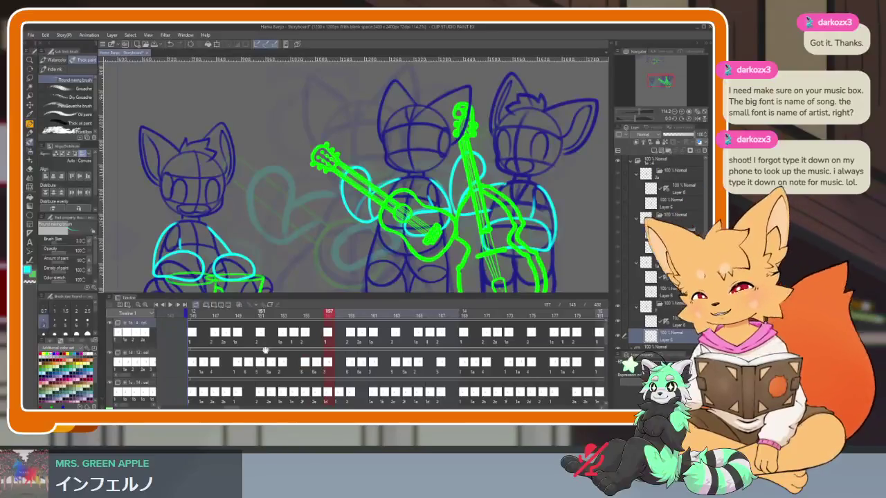
click(194, 316)
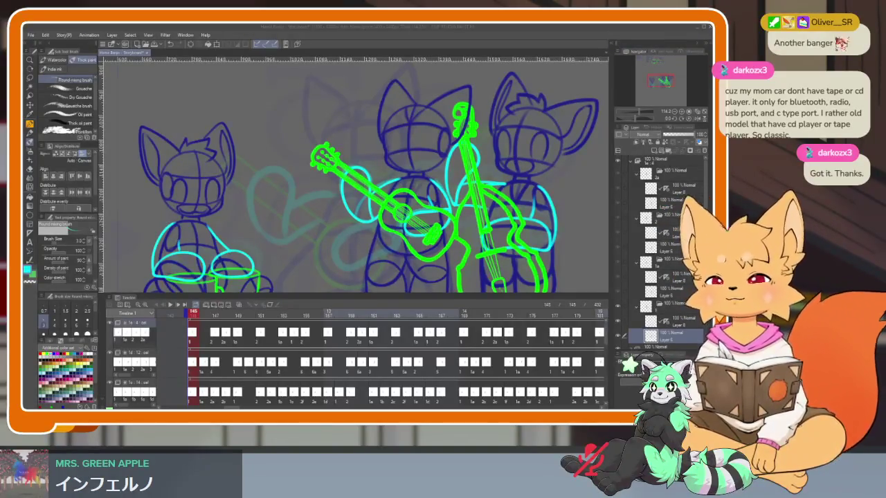
click(363, 34)
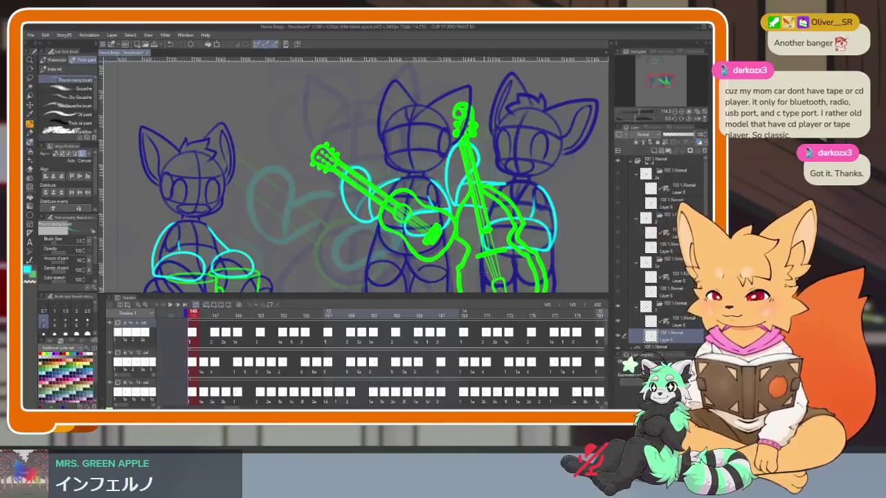
key(Tab)
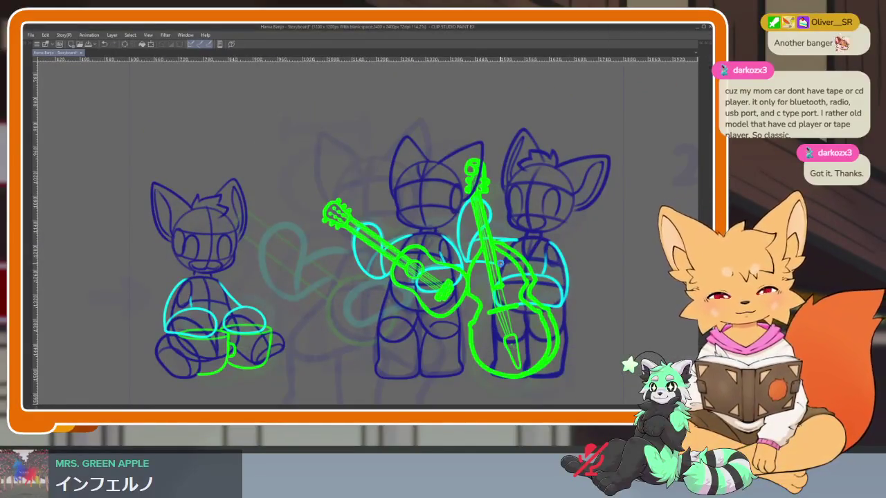
key(space)
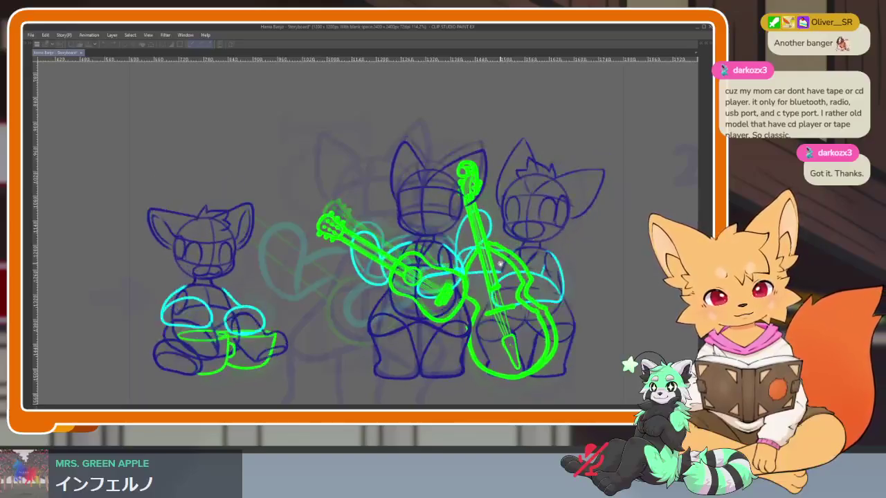
key(space)
Restore the hidden panels and timeline, then select the run of strumming cels on the top track.
key(Tab)
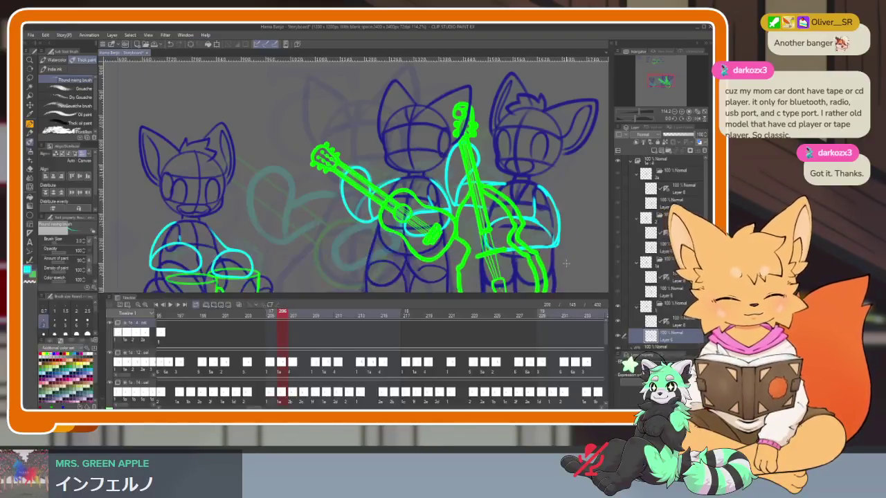
scroll(310, 368, down, 1)
scroll(500, 367, left, 2)
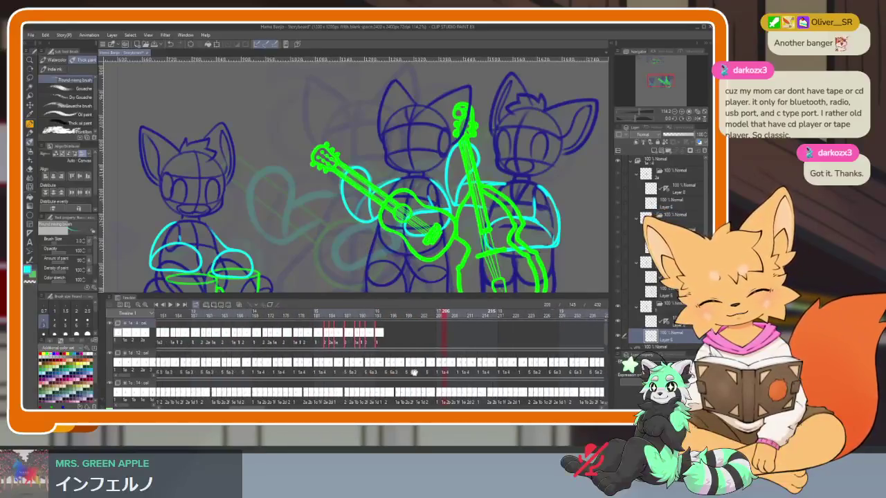
scroll(500, 366, left, 2)
scroll(500, 367, left, 1)
scroll(485, 350, right, 1)
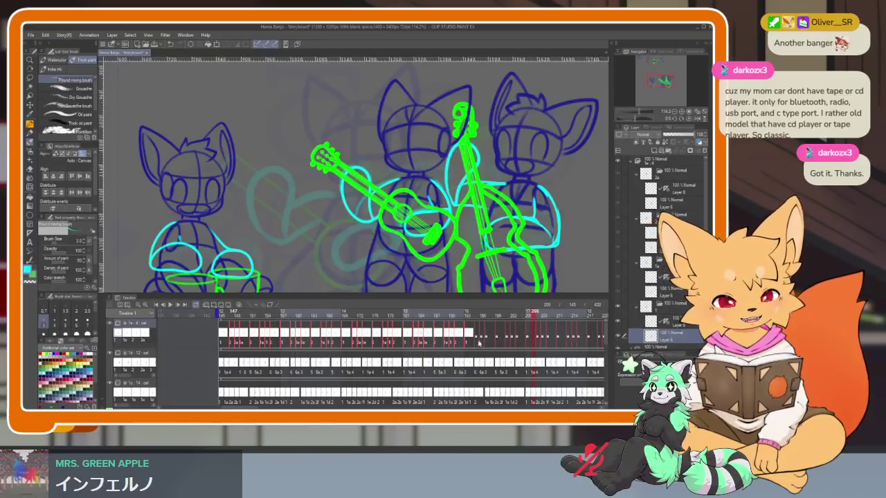
scroll(534, 358, right, 5)
scroll(416, 366, right, 1)
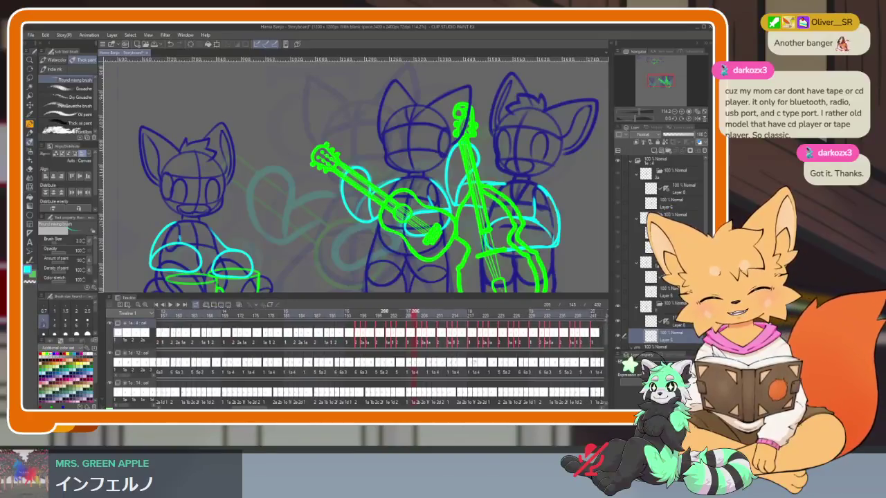
scroll(185, 339, left, 3)
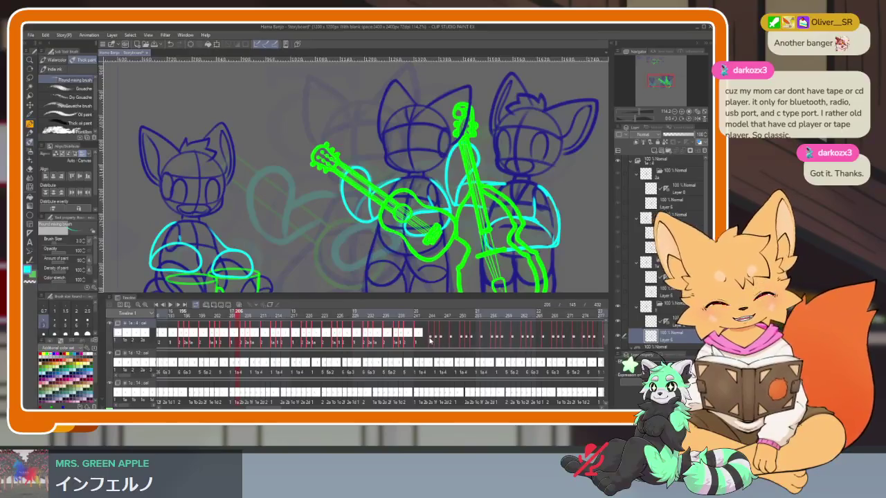
scroll(483, 352, up, 2)
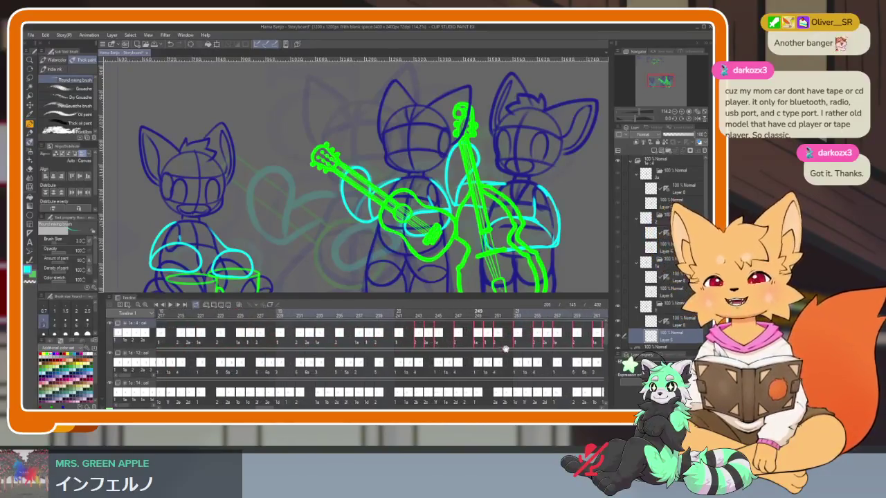
scroll(482, 352, down, 2)
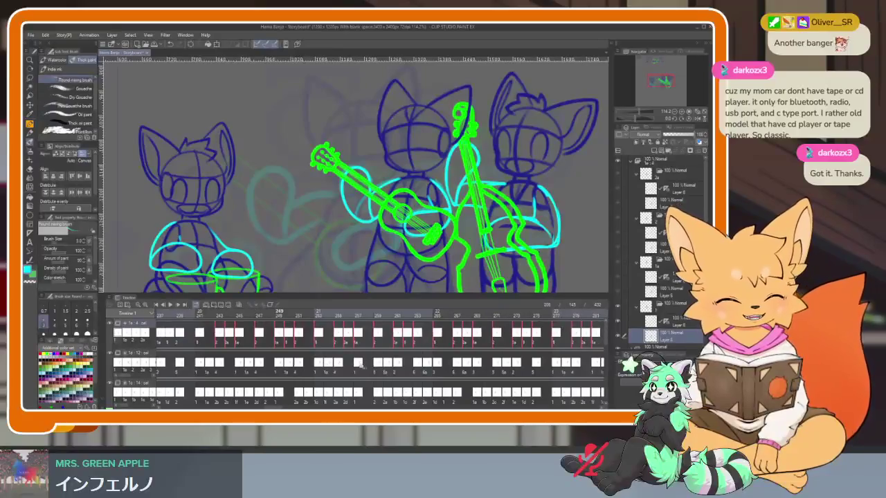
scroll(274, 365, down, 1)
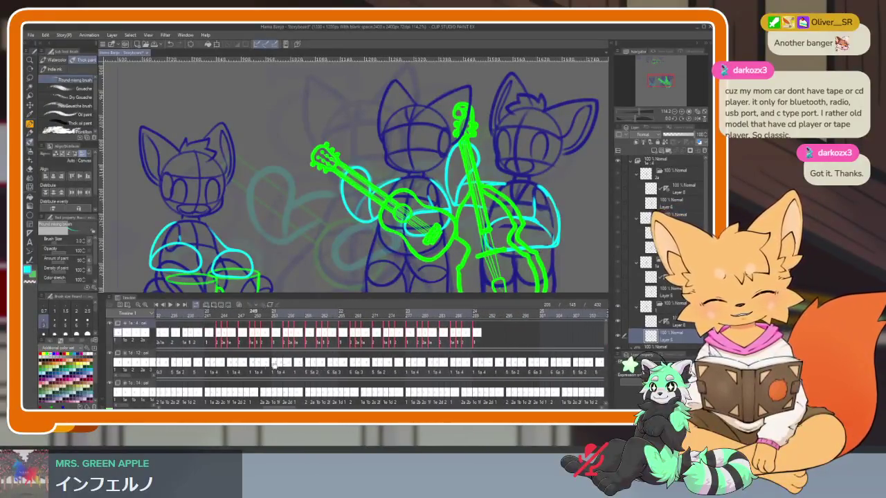
drag(291, 333, 489, 334)
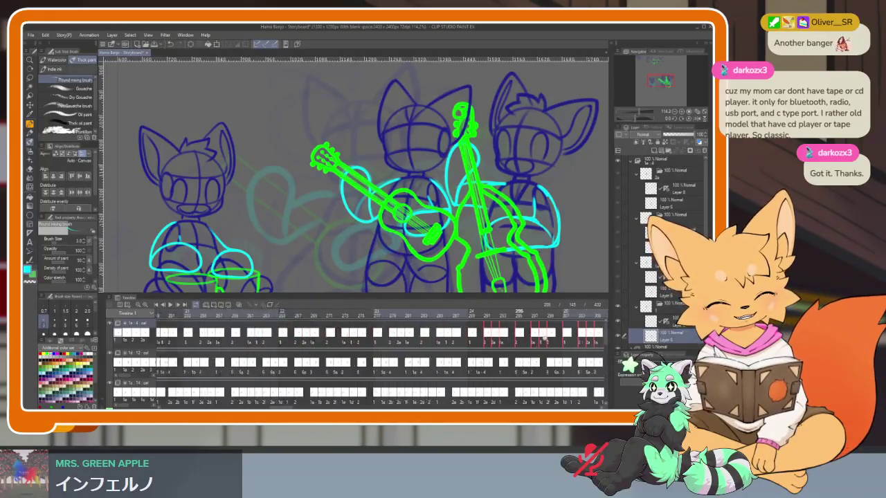
Drag copies of the strumming cels along the top track to fill it through frame 432.
scroll(332, 364, up, 2)
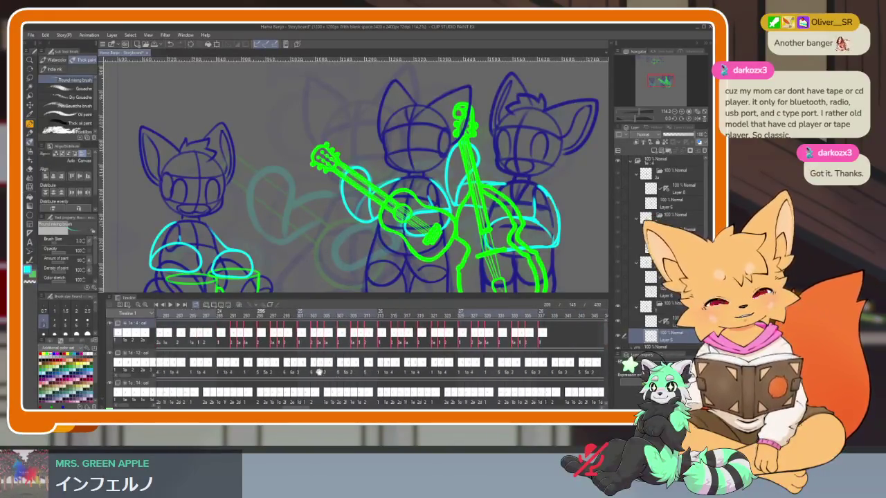
scroll(346, 367, down, 3)
scroll(375, 373, down, 2)
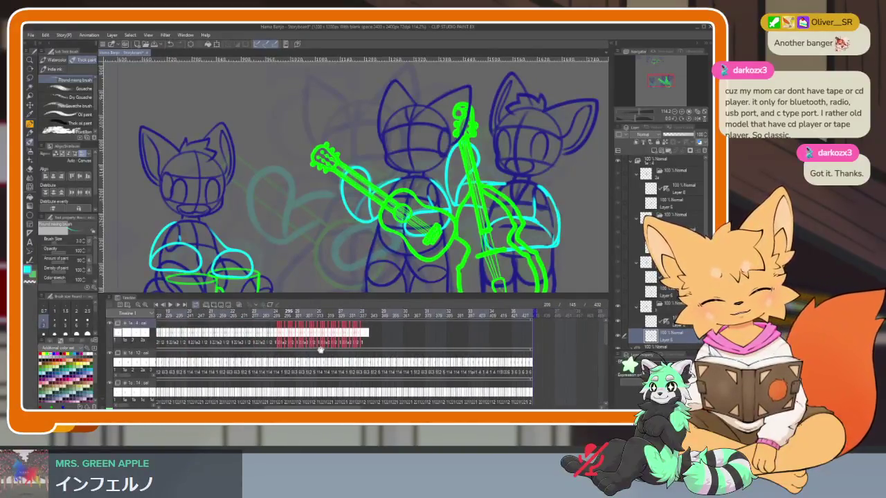
scroll(374, 372, up, 2)
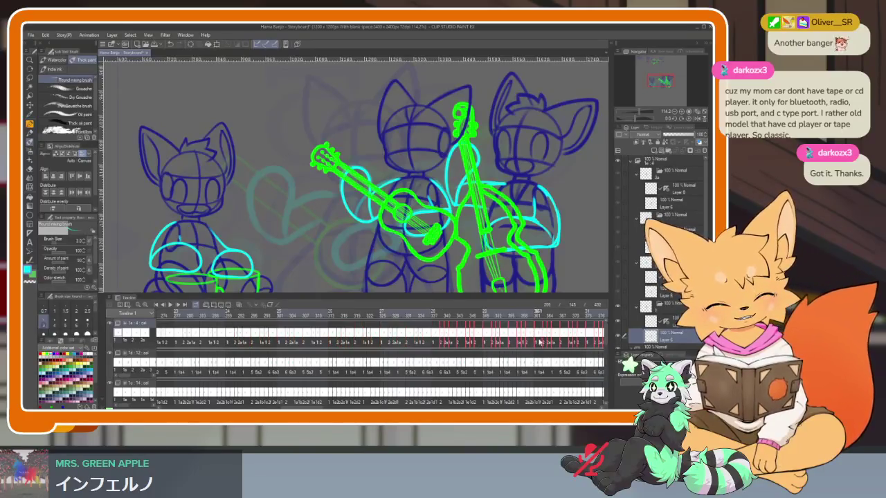
drag(538, 343, 257, 389)
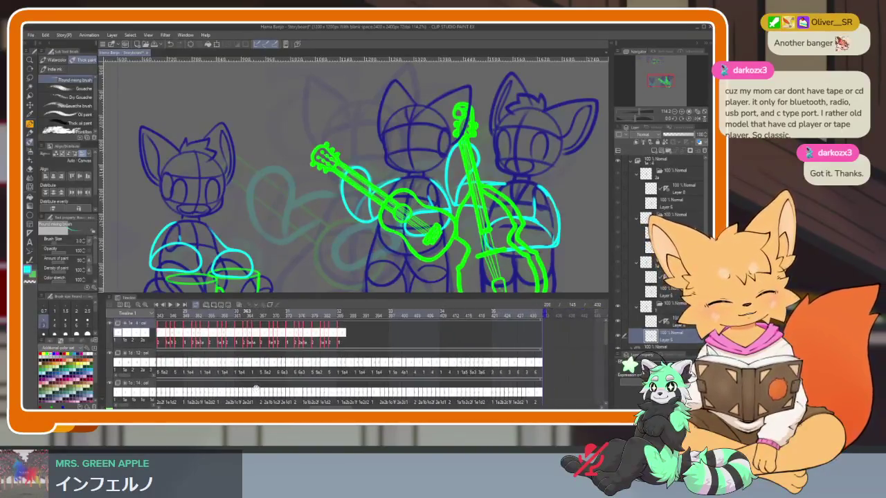
scroll(256, 389, left, 1)
scroll(208, 346, left, 2)
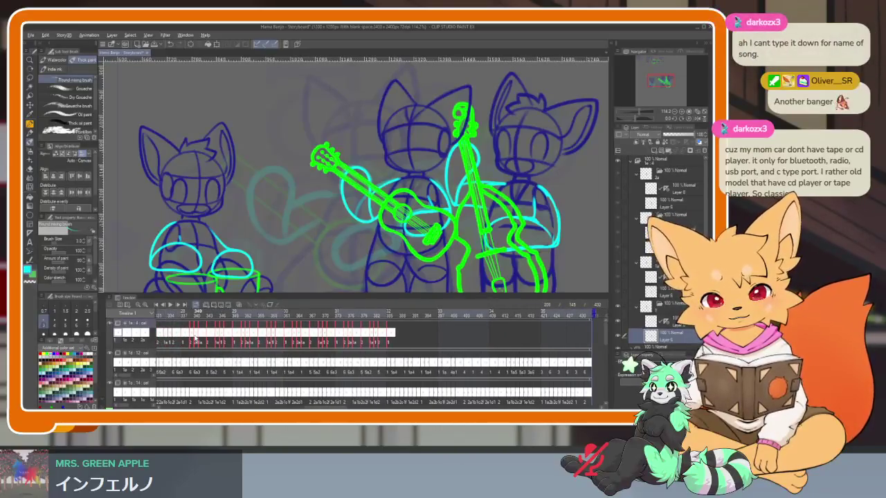
drag(195, 339, 400, 344)
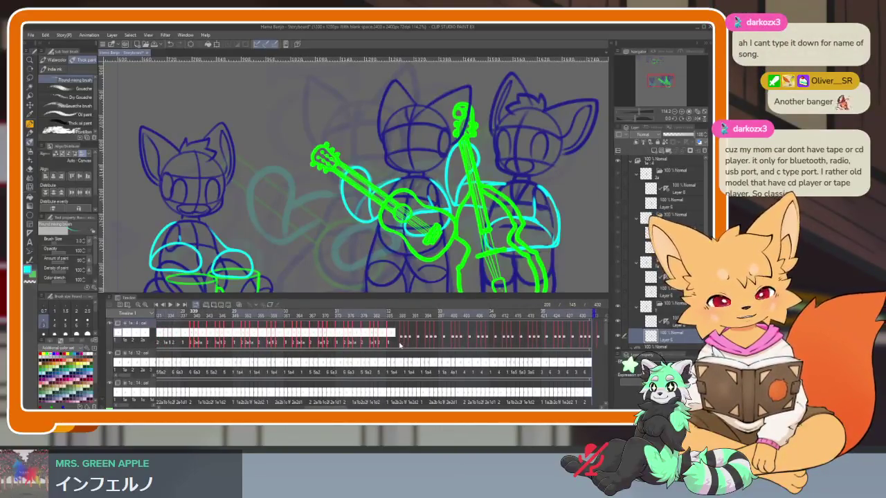
Deselect the newly placed strum cels and review the filled top track.
scroll(409, 353, up, 2)
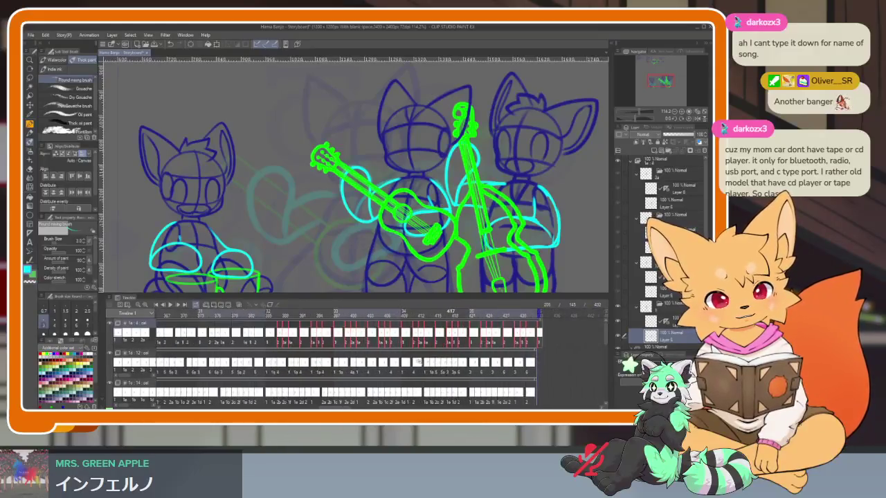
scroll(554, 316, left, 2)
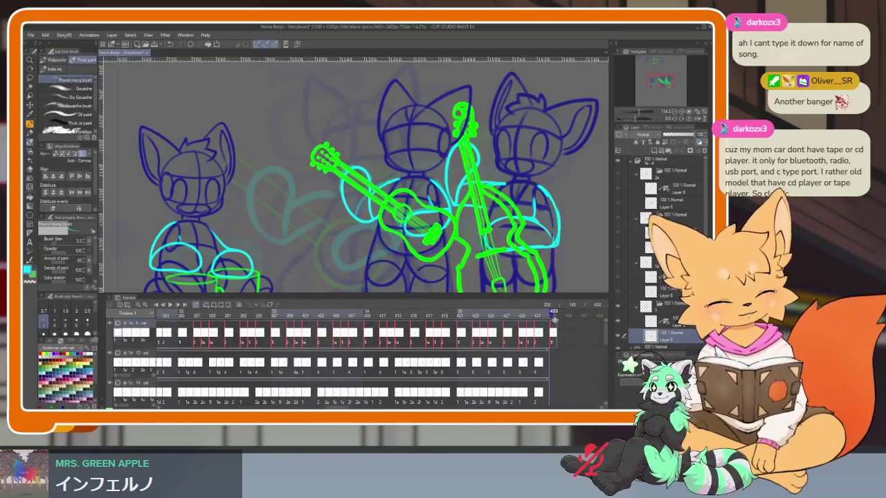
click(554, 319)
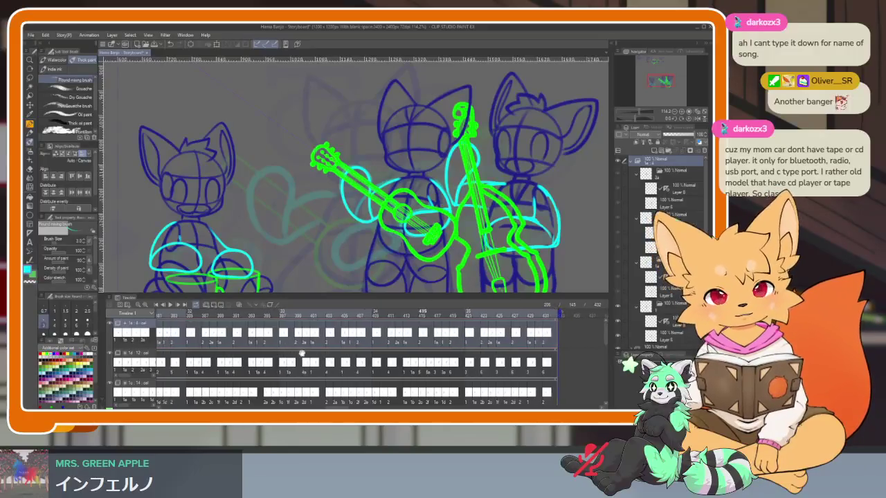
scroll(443, 354, left, 5)
scroll(444, 354, left, 1)
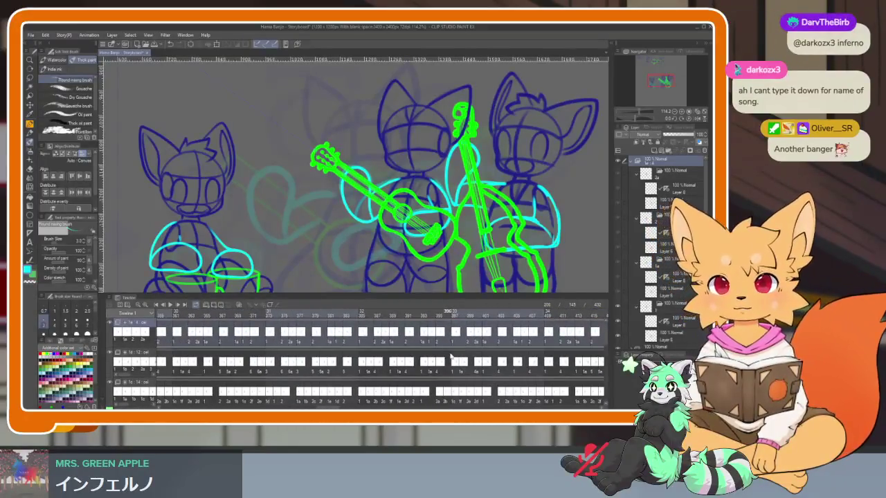
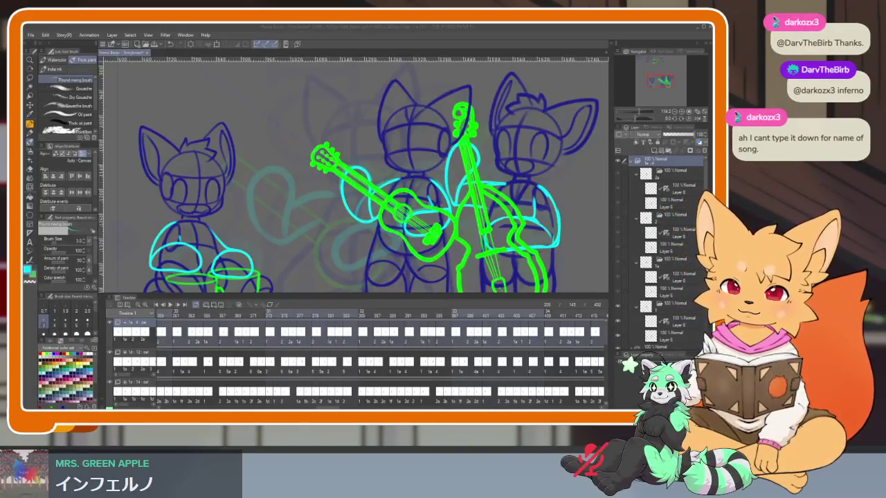
Rewind to frame 145, play the band animation full-canvas with panels hidden, then restore panels.
click(420, 38)
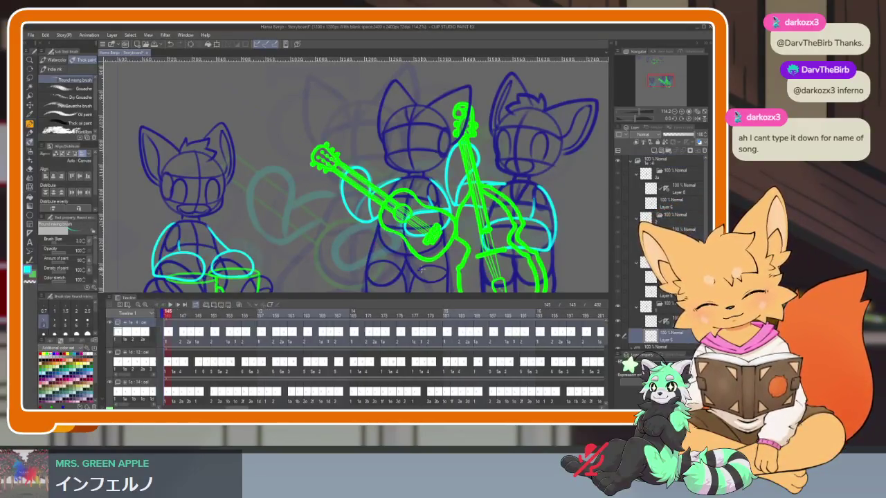
key(Tab)
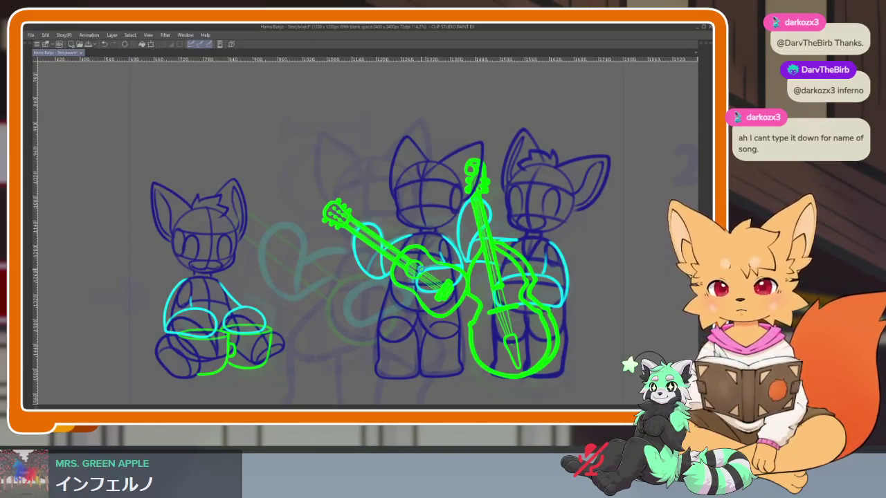
key(ctrl+s)
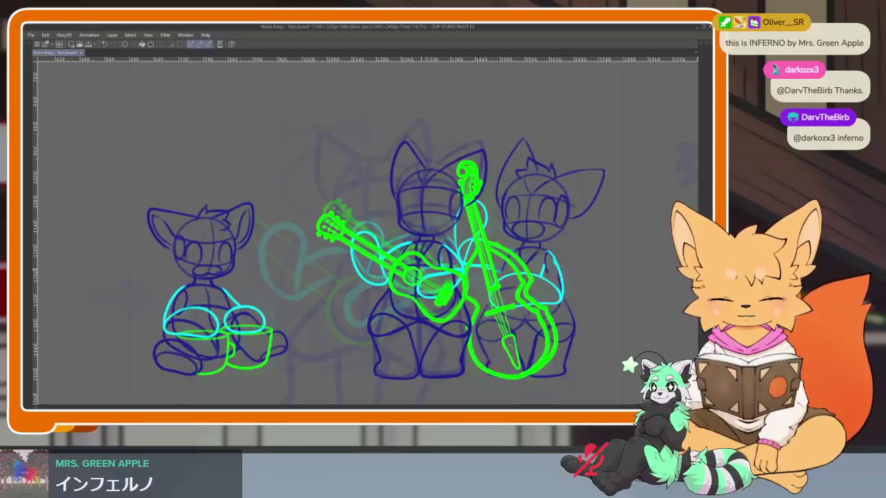
key(Tab)
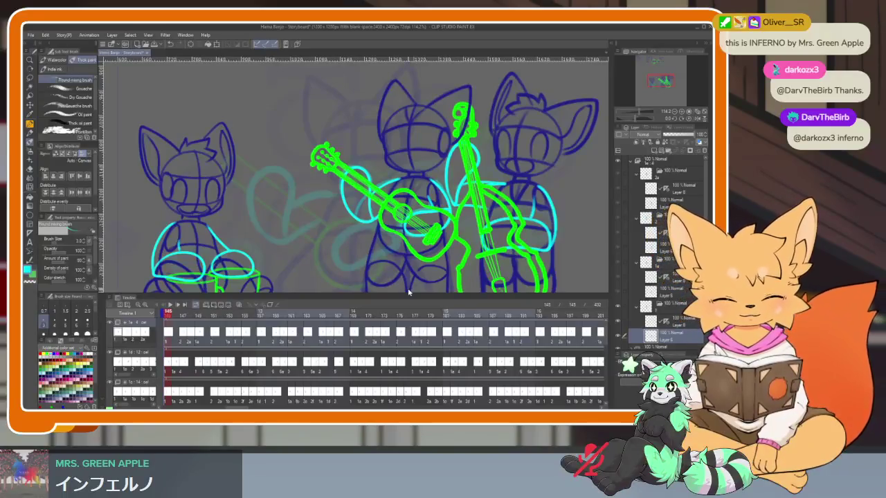
Undo the top track's latest cels and scrub frames 145–157 to review the motion.
key(ctrl+z)
key(ctrl+z)
key(ctrl+z)
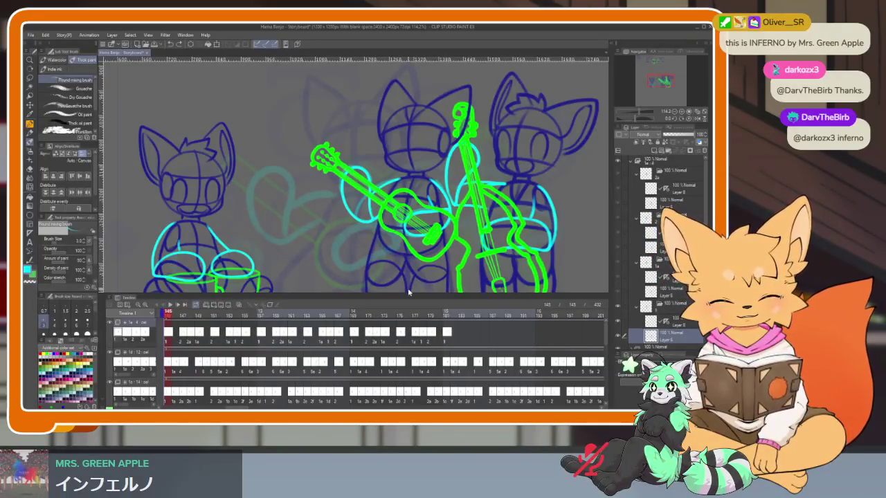
key(ctrl+z)
key(ctrl+z)
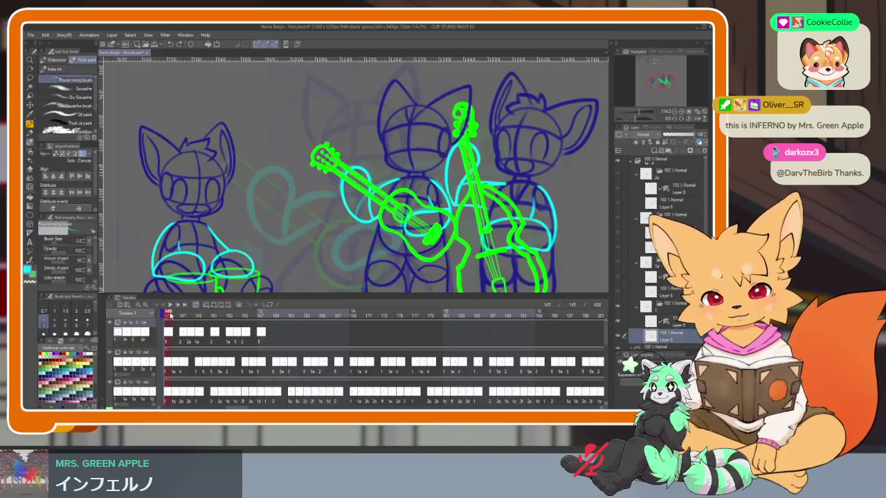
drag(170, 315, 265, 316)
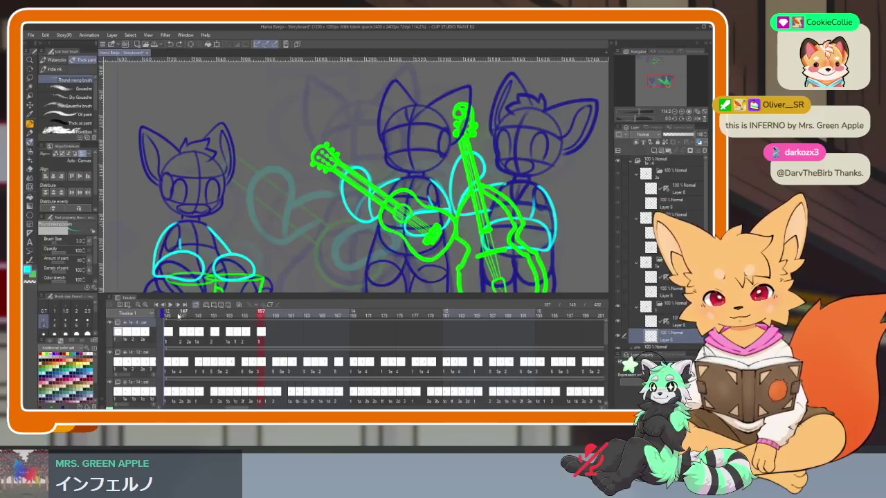
drag(178, 316, 260, 313)
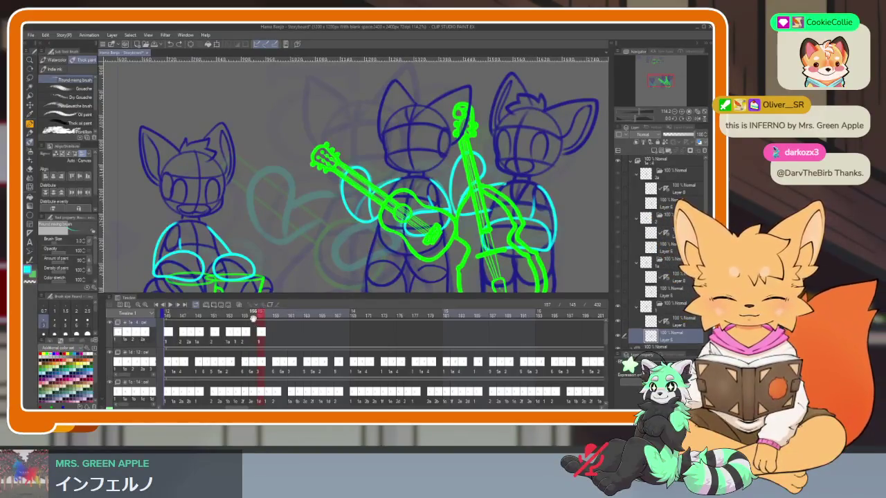
click(173, 316)
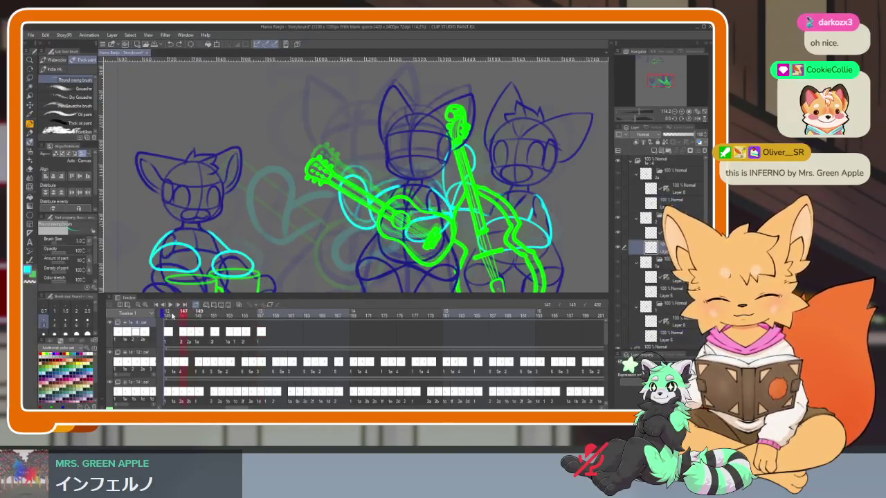
drag(173, 316, 243, 316)
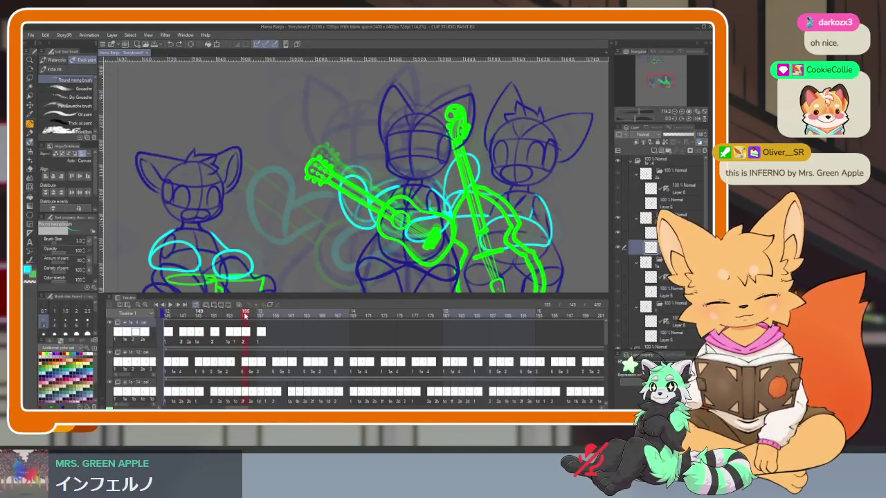
drag(249, 316, 260, 315)
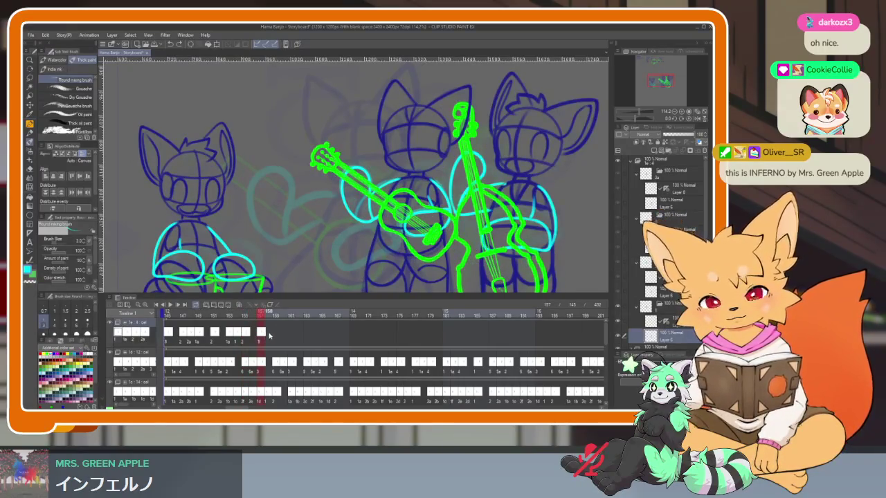
Assign cels 2a, 1 and 1a to frames 157, 158 and 159 on the top track.
right_click(263, 334)
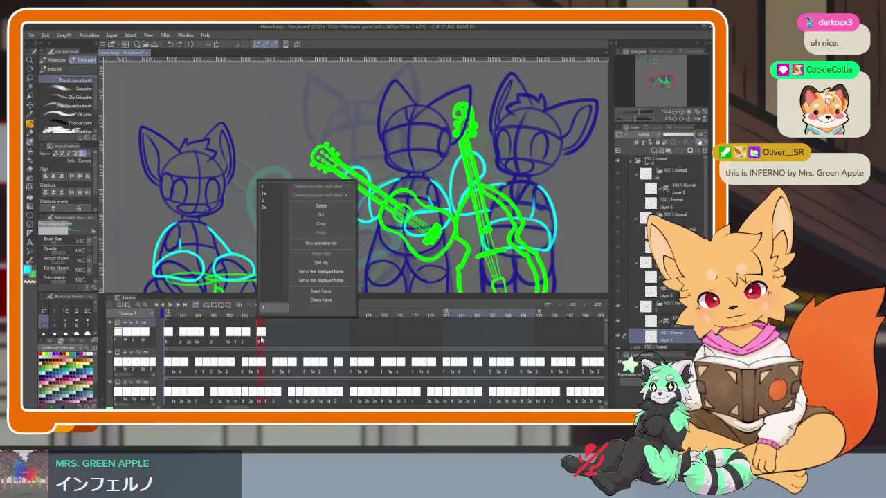
click(263, 203)
click(270, 315)
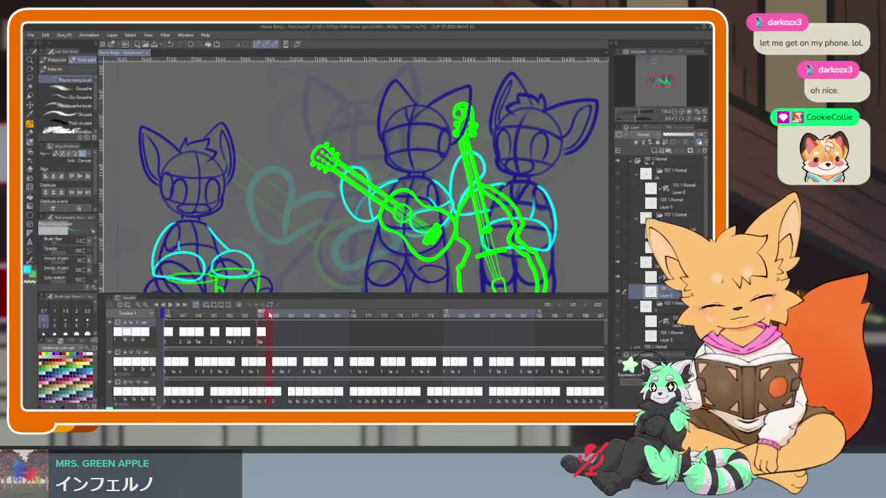
right_click(269, 336)
click(277, 206)
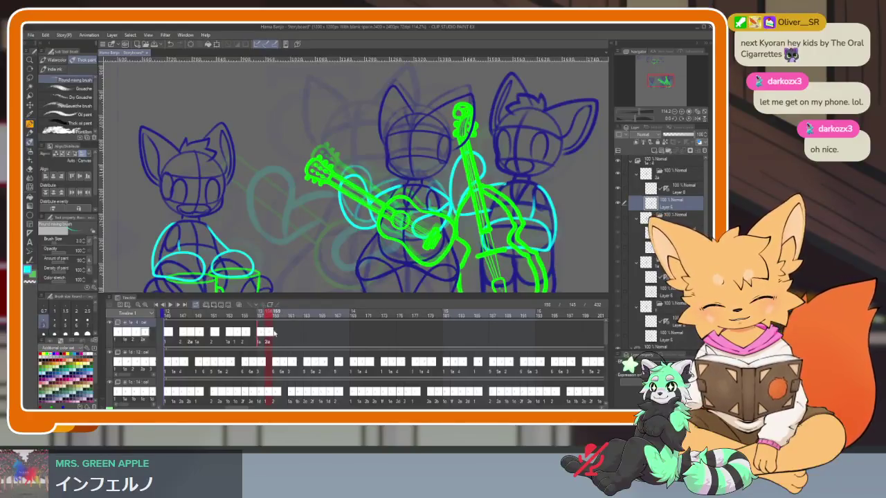
right_click(269, 336)
click(279, 188)
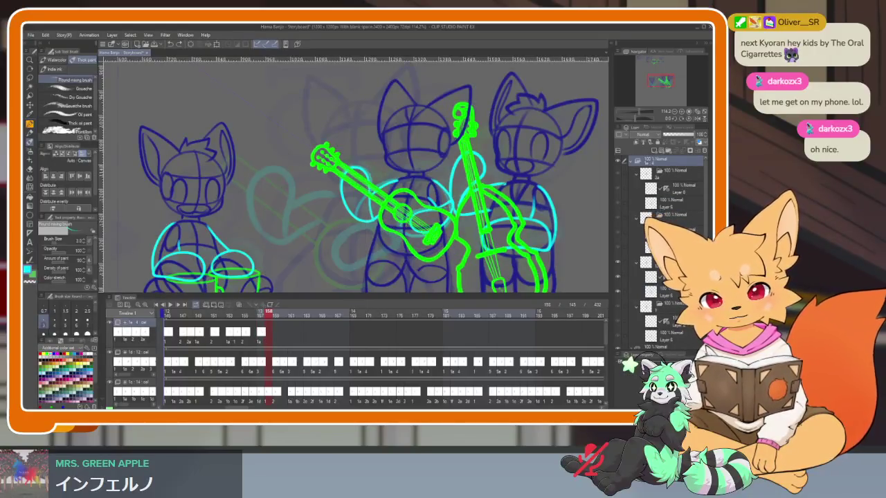
click(275, 341)
right_click(275, 341)
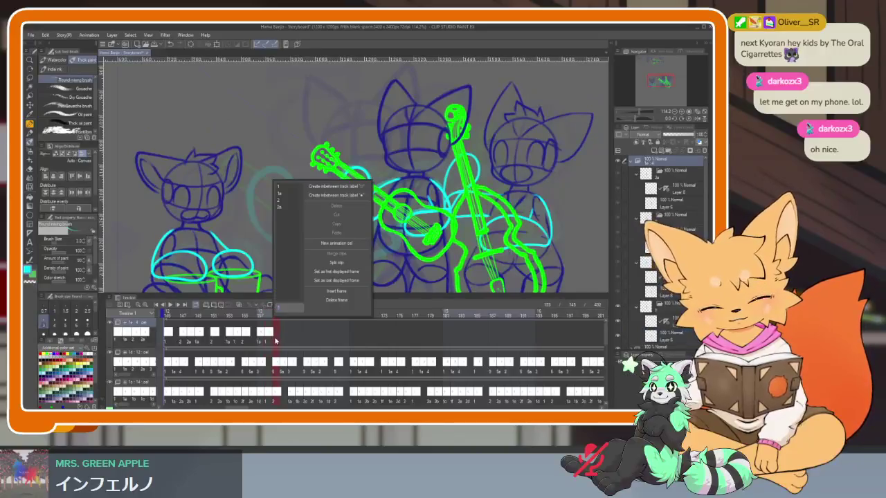
click(286, 196)
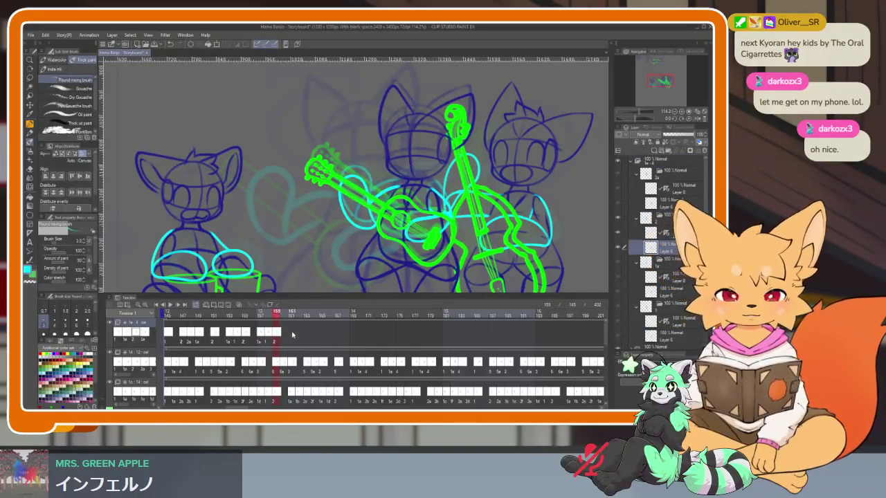
Duplicate that three-cel group three times further along the track, then return to frame 145.
drag(222, 338, 294, 339)
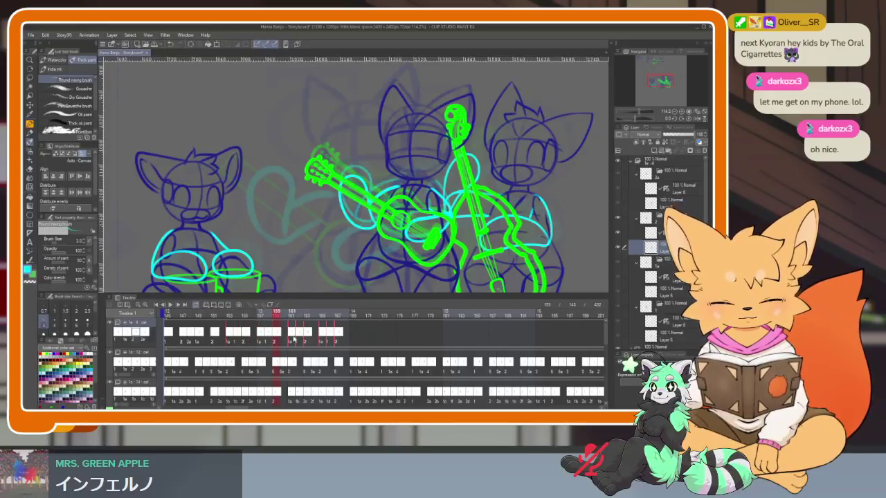
drag(358, 335, 357, 337)
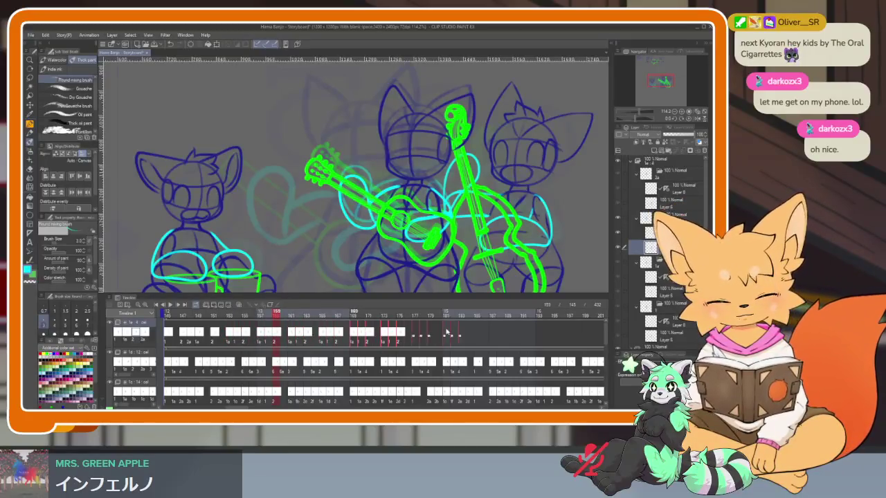
drag(416, 339, 418, 338)
click(168, 313)
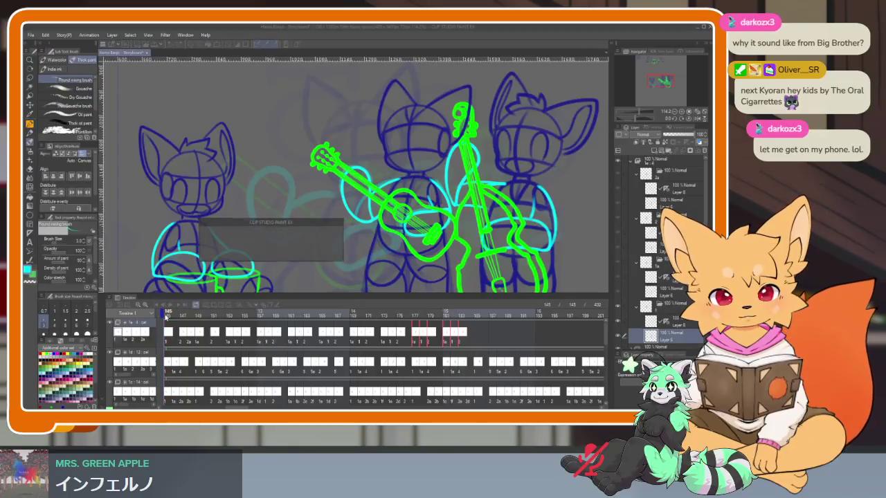
Play from frame 145, shift the copied top-track cels slightly earlier, check frame 161, and replay.
click(170, 305)
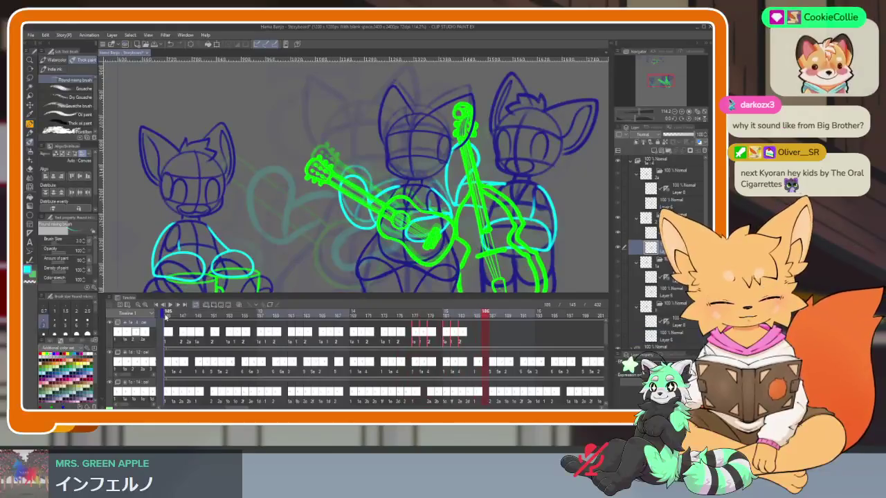
scroll(448, 354, right, 3)
scroll(448, 354, right, 2)
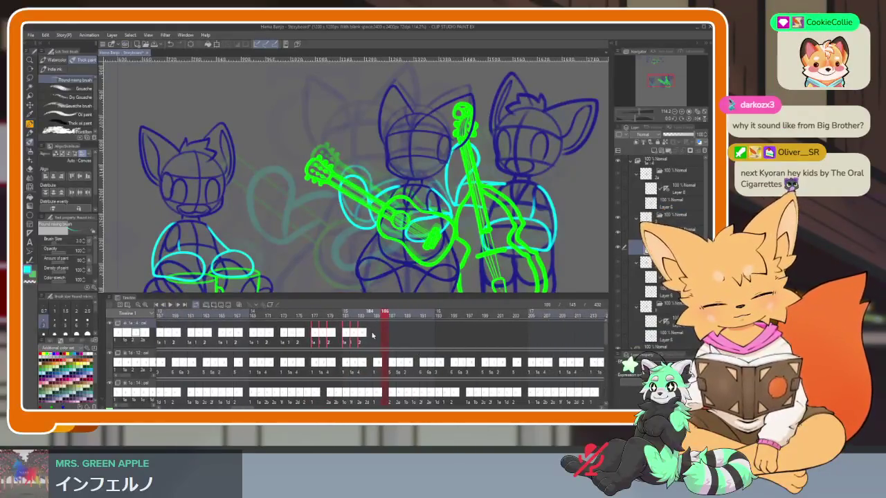
drag(423, 337, 379, 336)
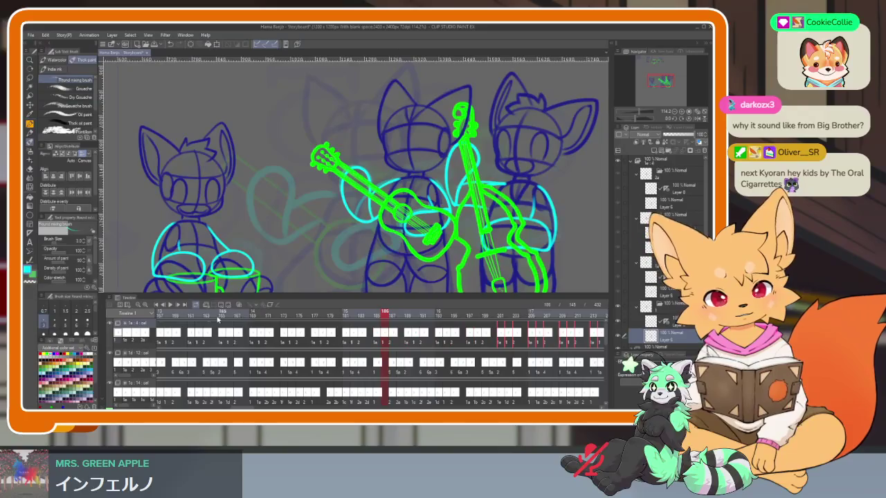
click(192, 315)
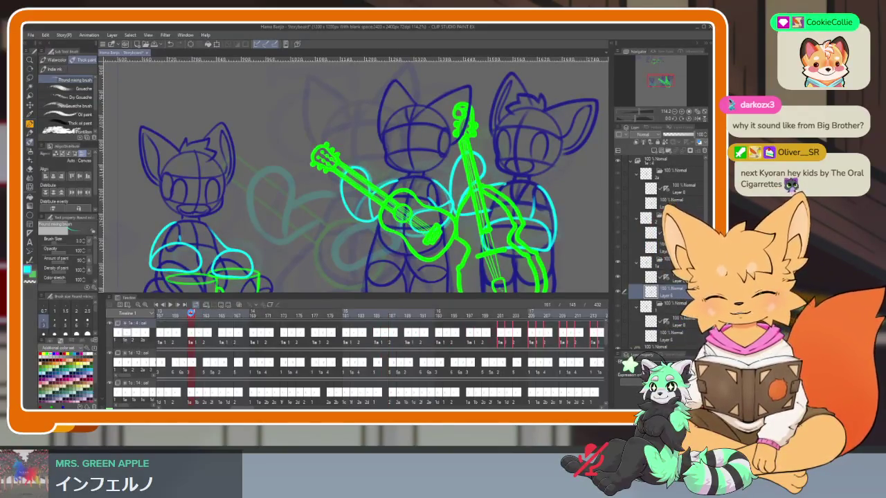
click(192, 315)
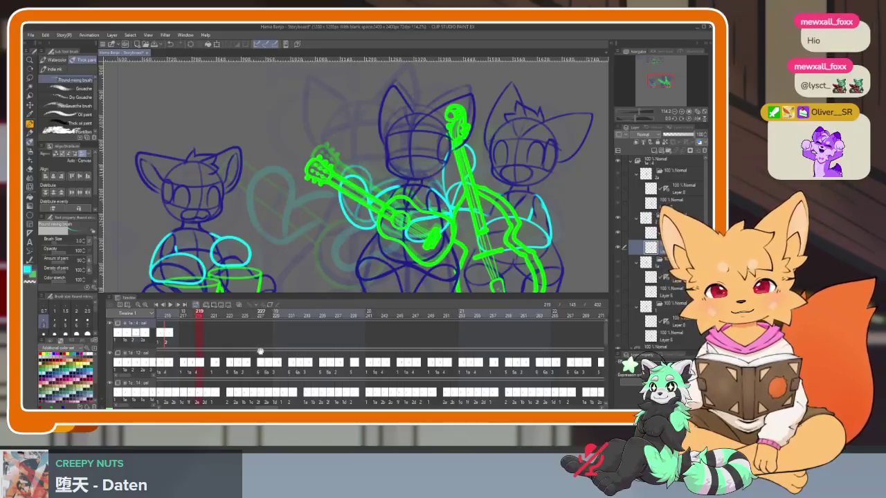
Copy the top-track cels from frames 201–215 onto frames 217–231 and play back to check.
drag(262, 343, 330, 348)
scroll(256, 344, left, 1)
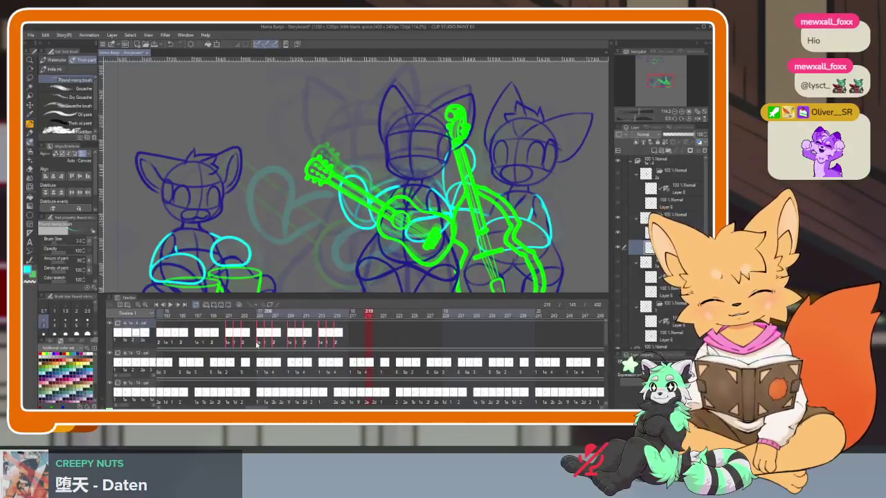
mouse_move(230, 335)
mouse_down()
mouse_move(365, 337)
mouse_move(358, 333)
mouse_up()
click(230, 318)
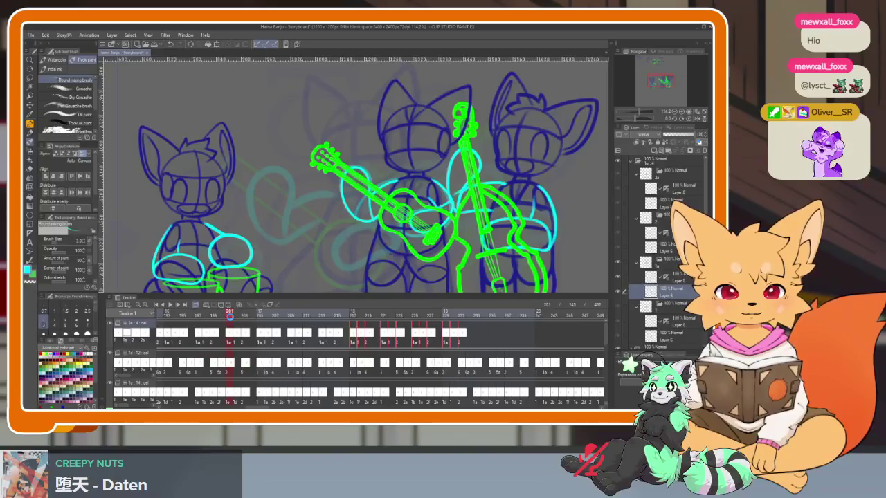
key(space)
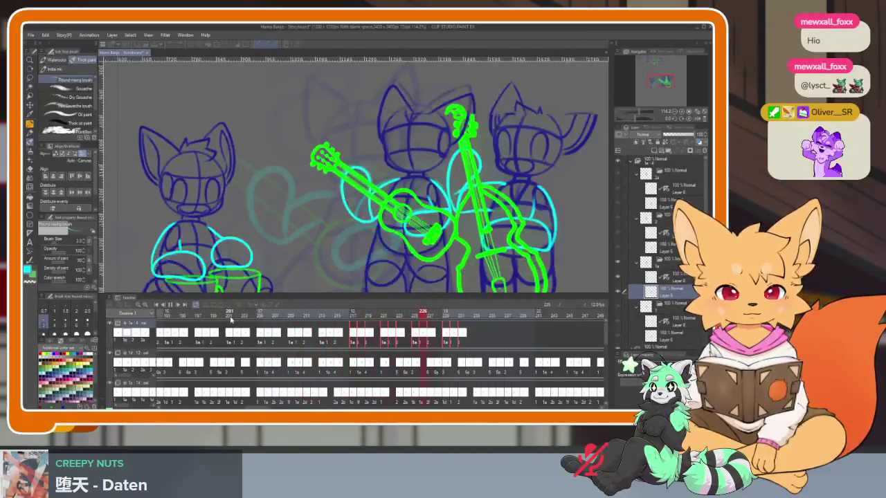
key(space)
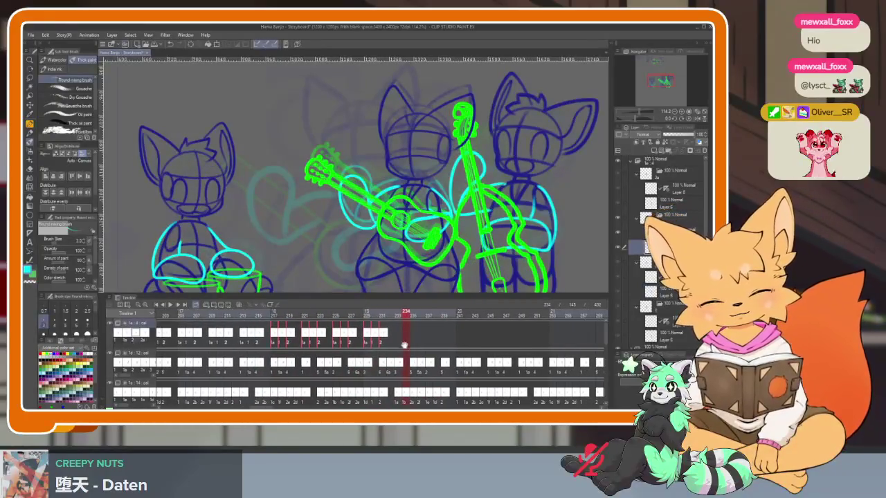
Select a run of first-track cels and paste copies at frames 265, 281 and 297.
mouse_move(390, 335)
mouse_down()
mouse_move(269, 341)
mouse_move(526, 337)
mouse_up()
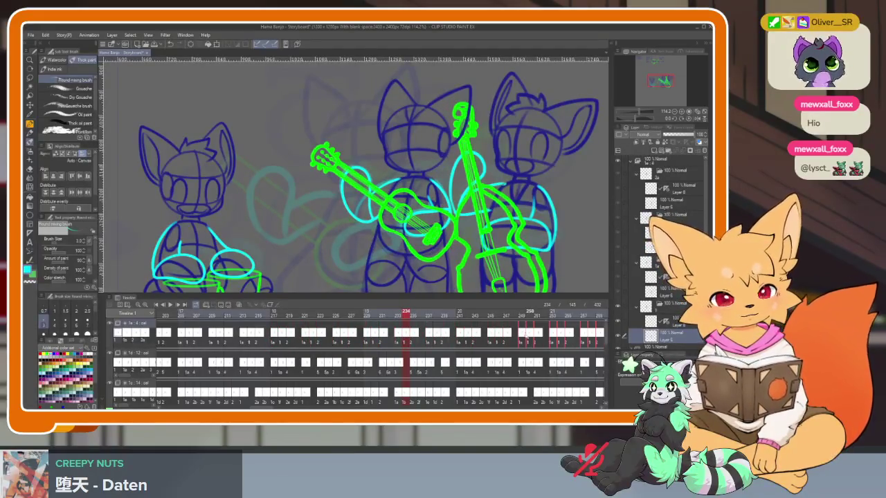
drag(387, 316, 367, 313)
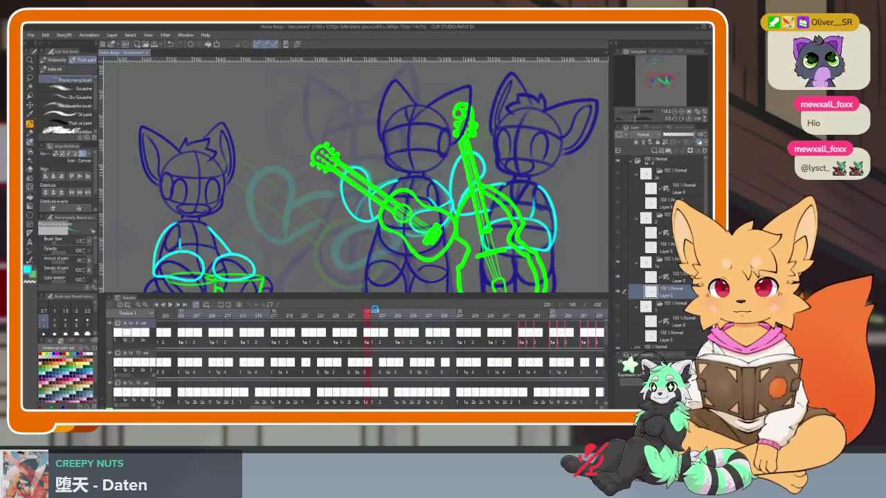
key(space)
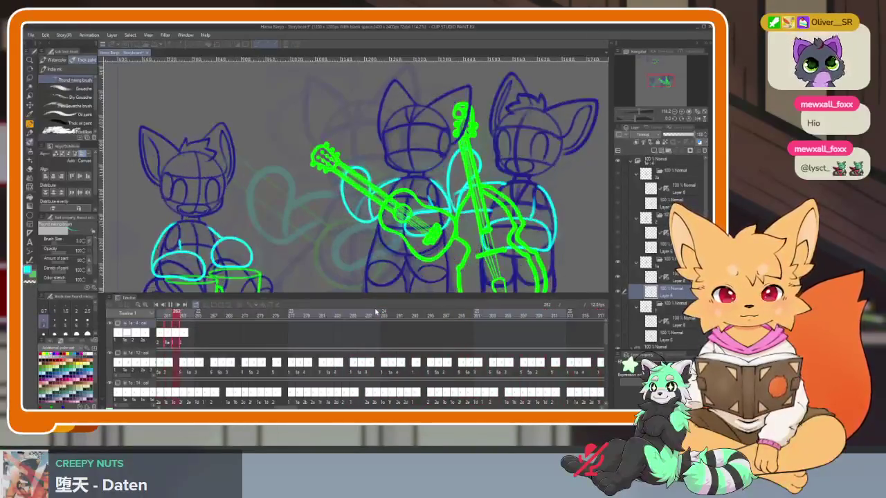
key(space)
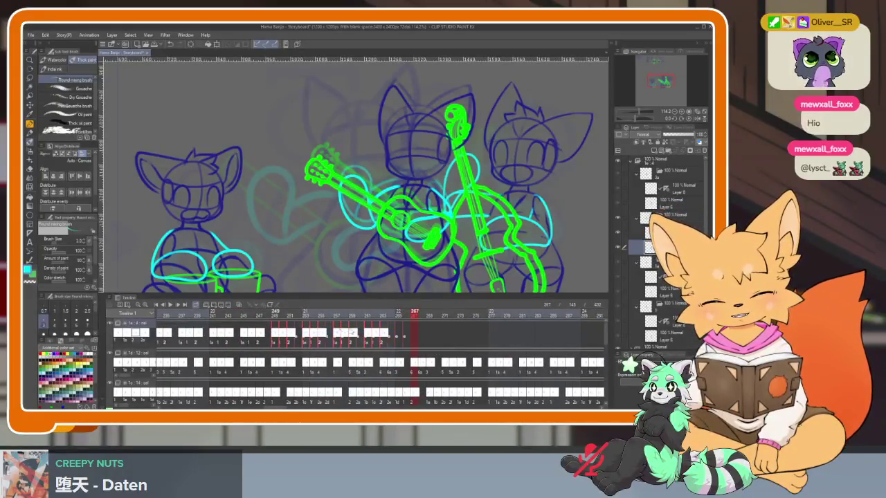
key(ctrl+v)
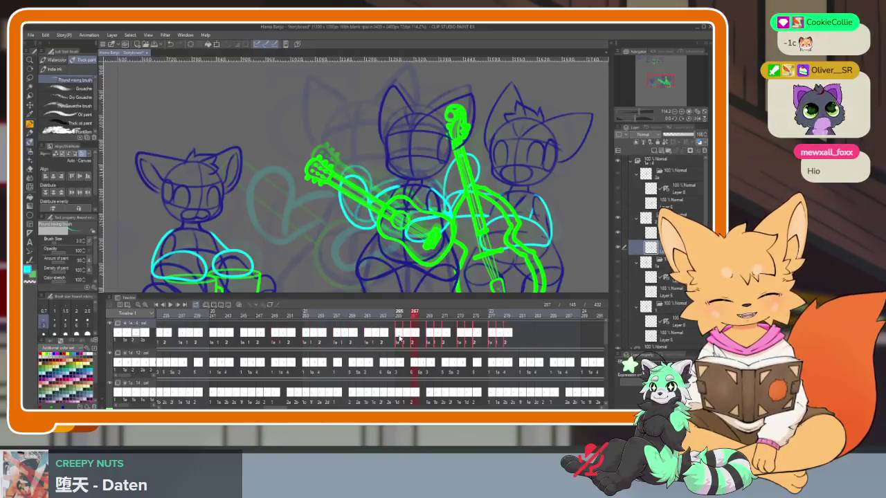
click(526, 339)
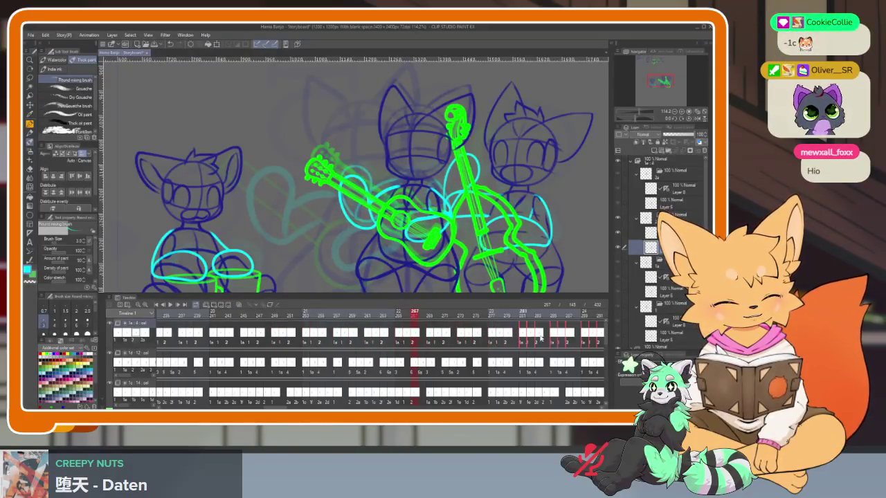
key(ctrl+v)
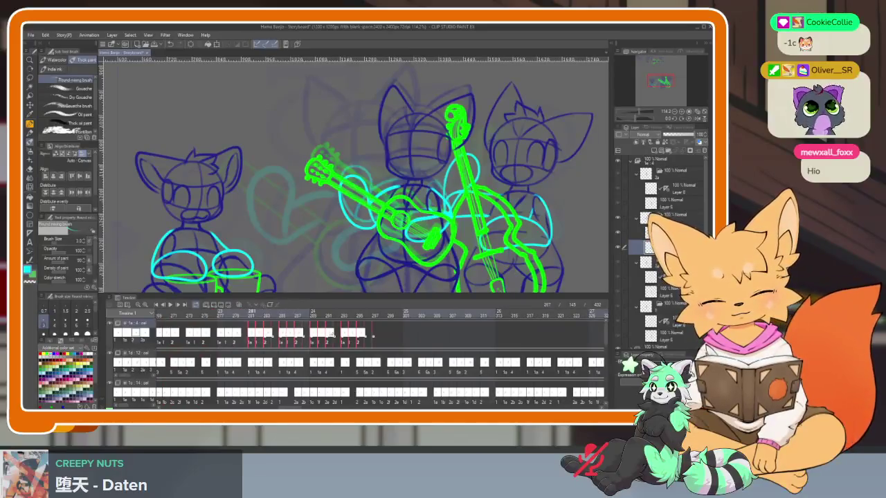
click(372, 336)
key(ctrl+v)
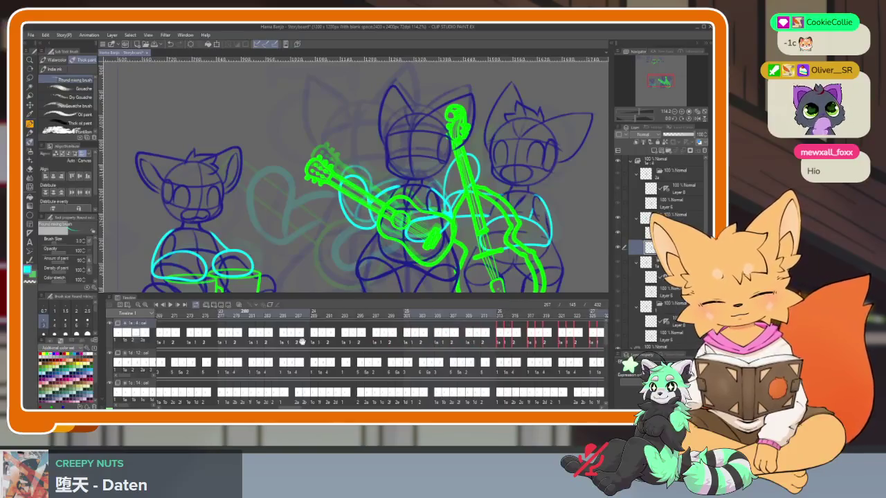
Play from frame 260 to 328, then extend the cels into copies across frames 329–343.
scroll(339, 325, left, 5)
click(306, 316)
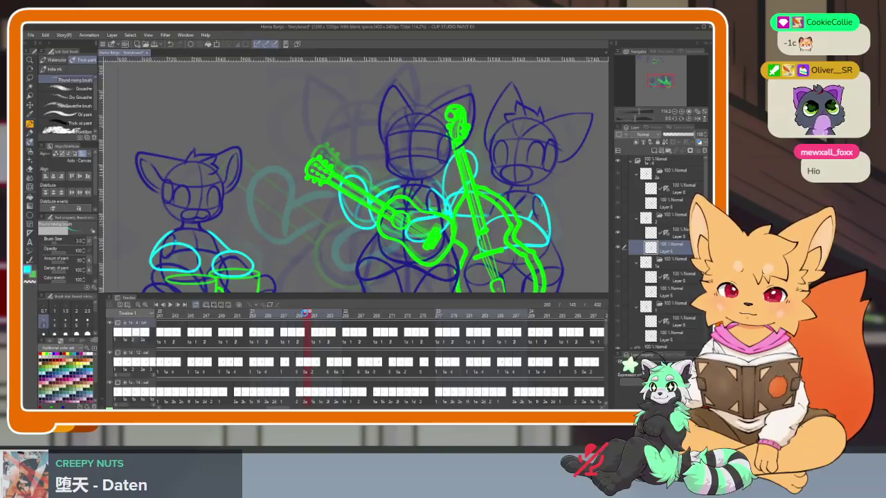
key(space)
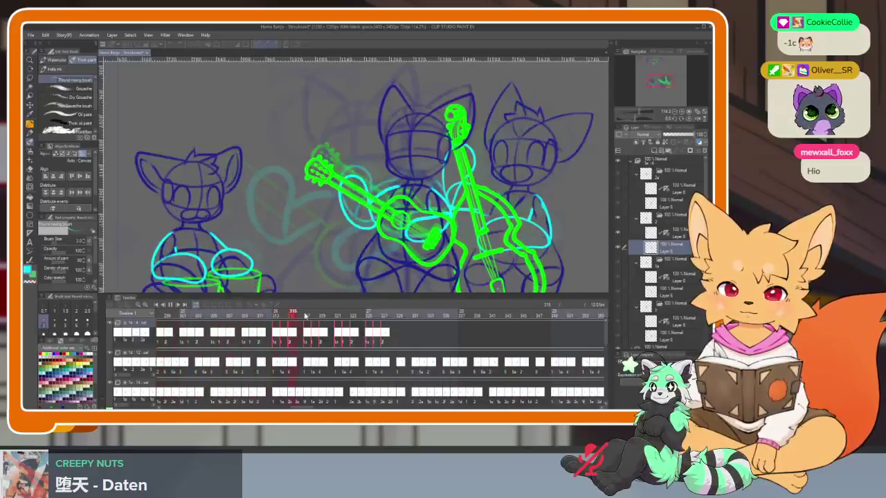
key(space)
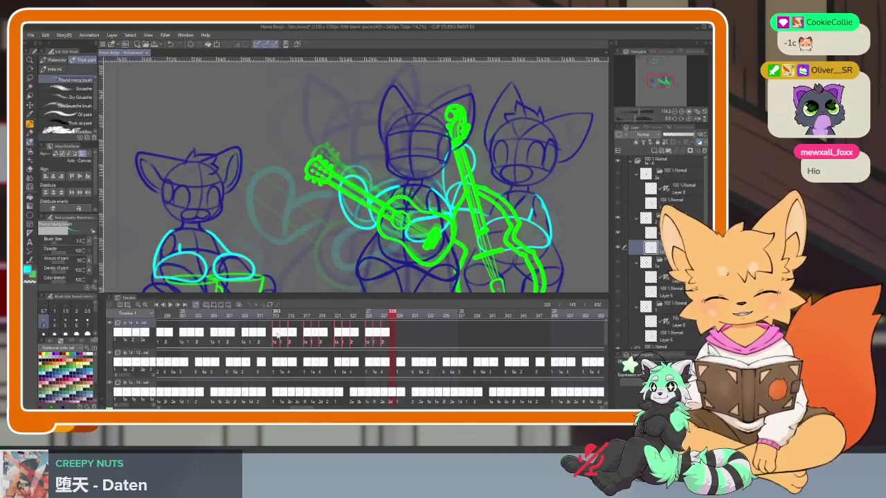
drag(400, 336, 399, 336)
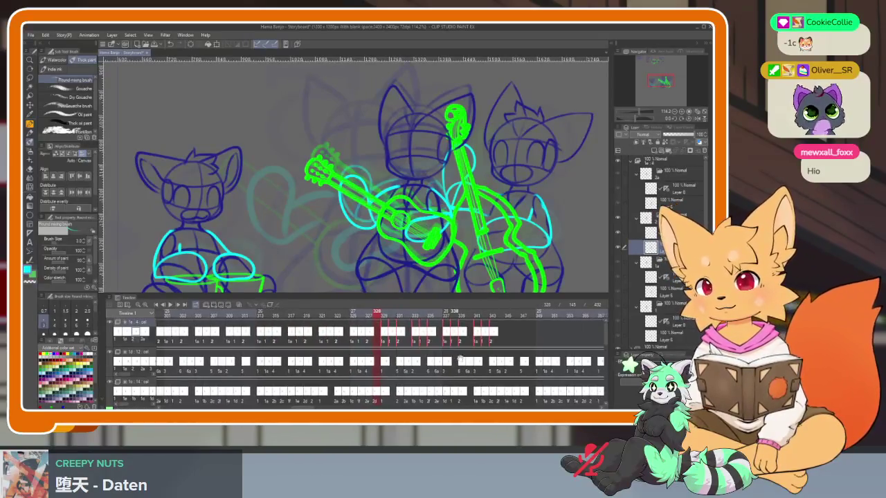
scroll(459, 350, right, 2)
scroll(459, 351, right, 2)
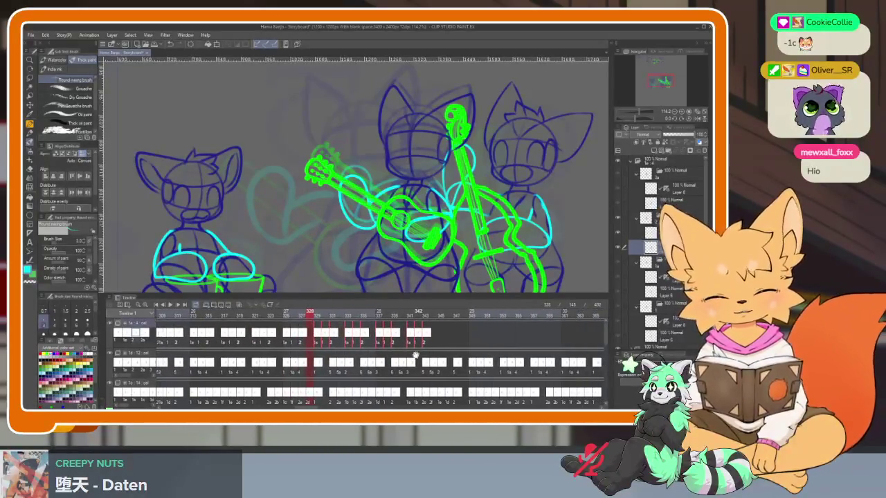
click(315, 337)
drag(459, 334, 459, 336)
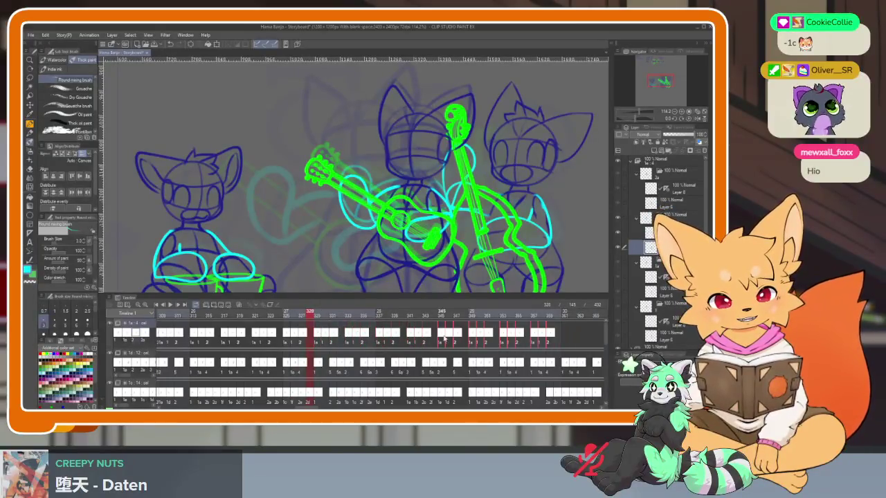
scroll(298, 348, right, 6)
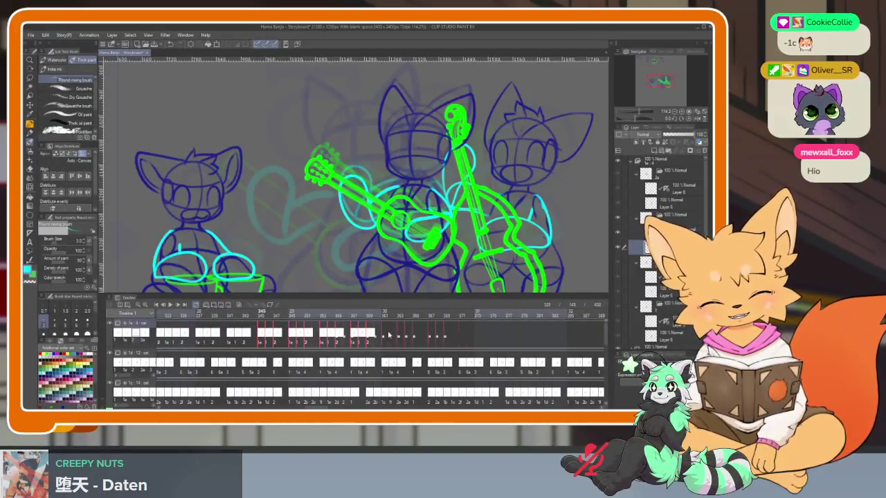
drag(389, 335, 421, 350)
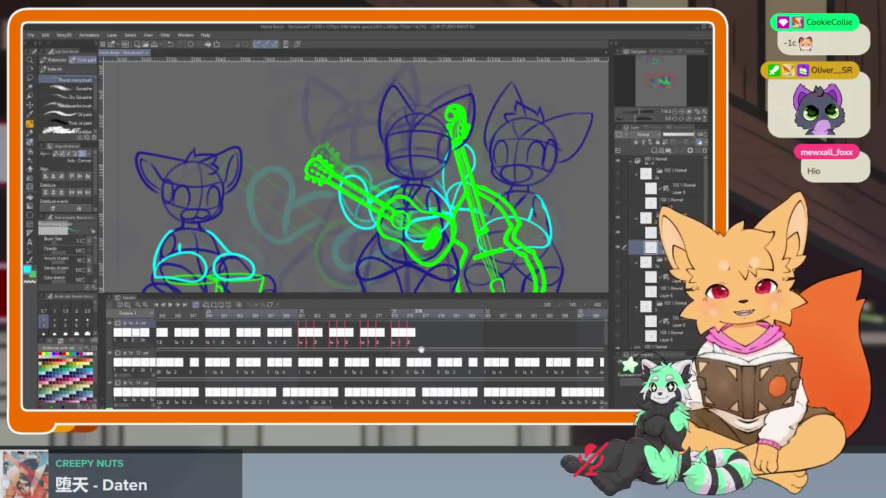
scroll(421, 349, right, 1)
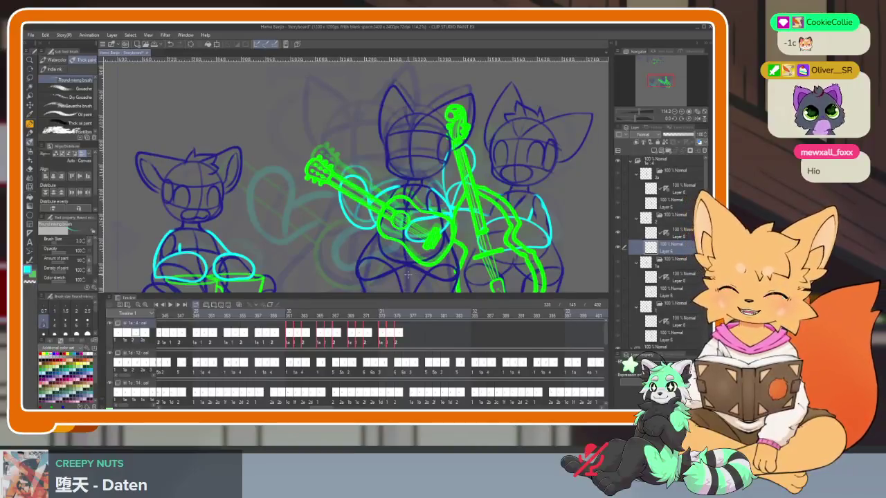
Paste further copies of the cels at frame 378 and near frame 393.
click(291, 335)
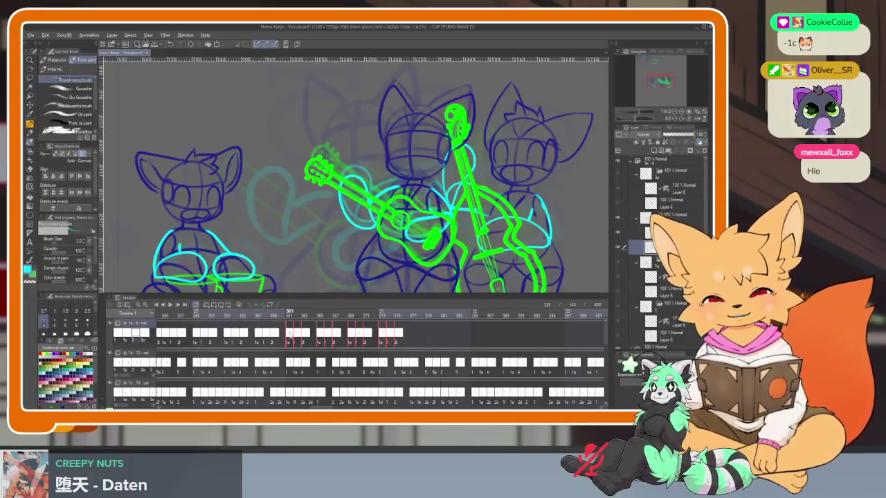
click(417, 338)
key(ctrl+v)
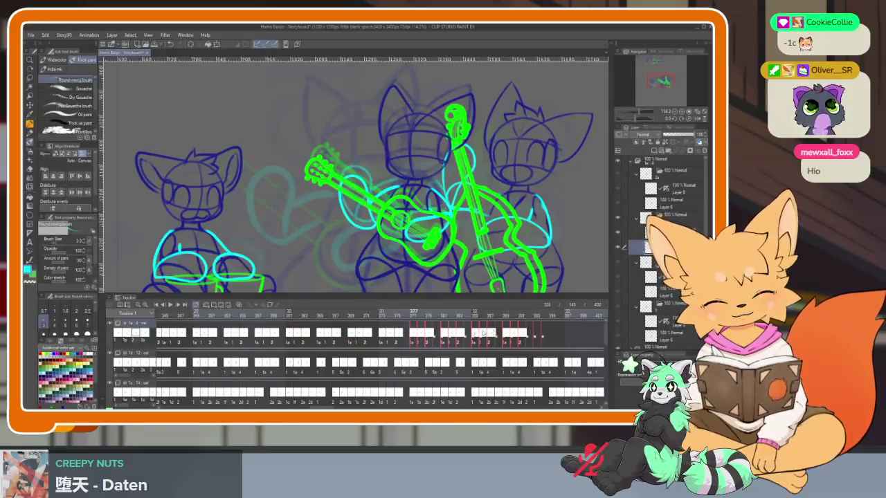
click(539, 337)
key(ctrl+v)
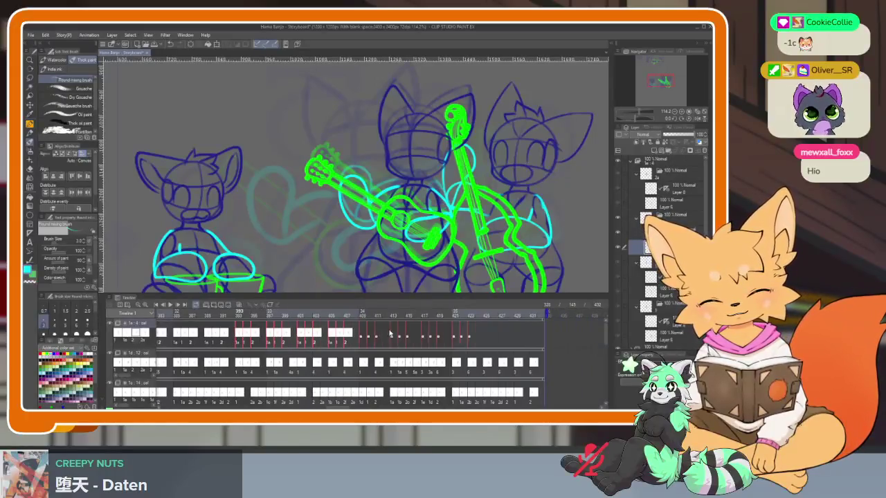
Paste one more copy near frame 413, review playback, then delete the top-track cels after frame 401.
click(362, 335)
key(ctrl+v)
key(space)
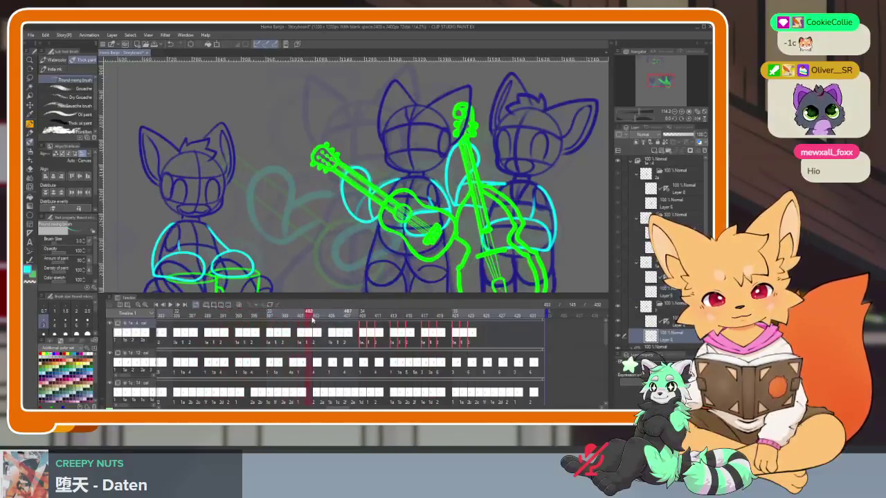
click(249, 321)
drag(254, 324, 305, 317)
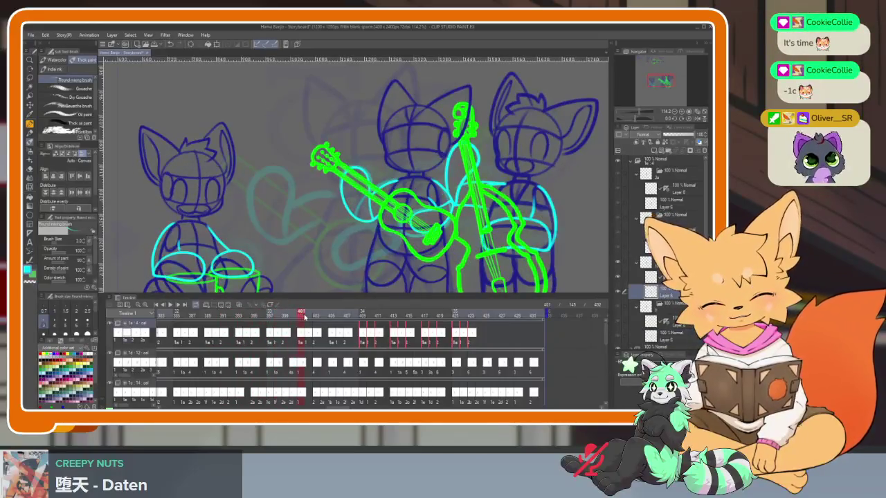
click(305, 335)
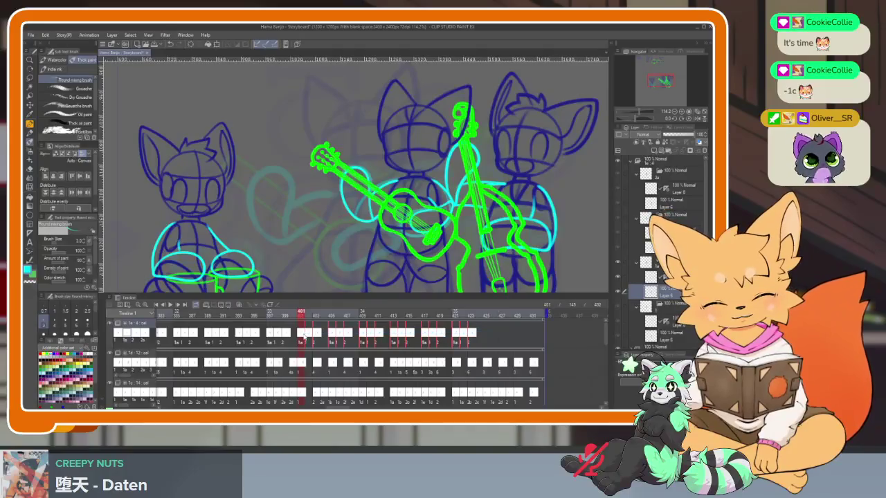
key(Delete)
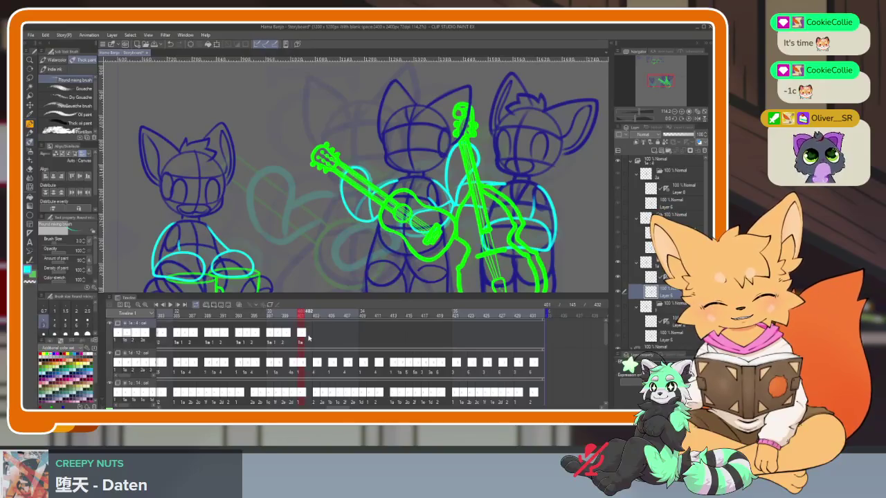
Try cel 2a at frame 402 and a guitar cel at 404, comparing frames 401–405.
right_click(308, 335)
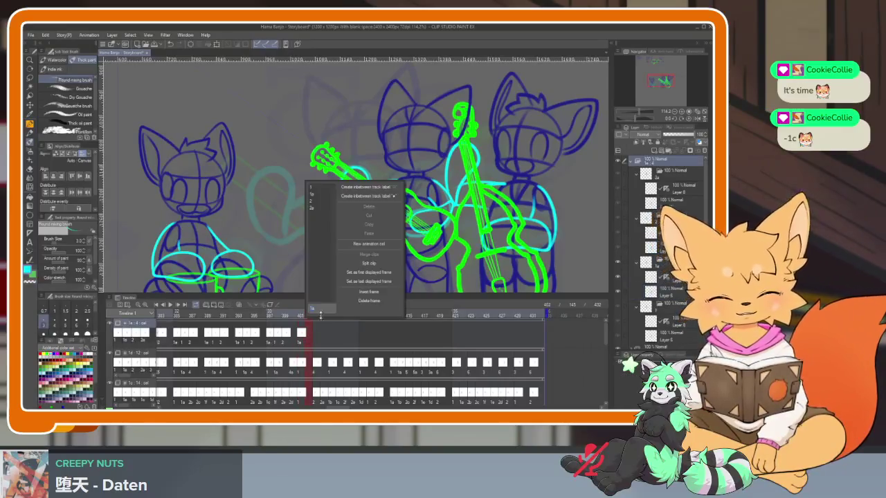
click(312, 208)
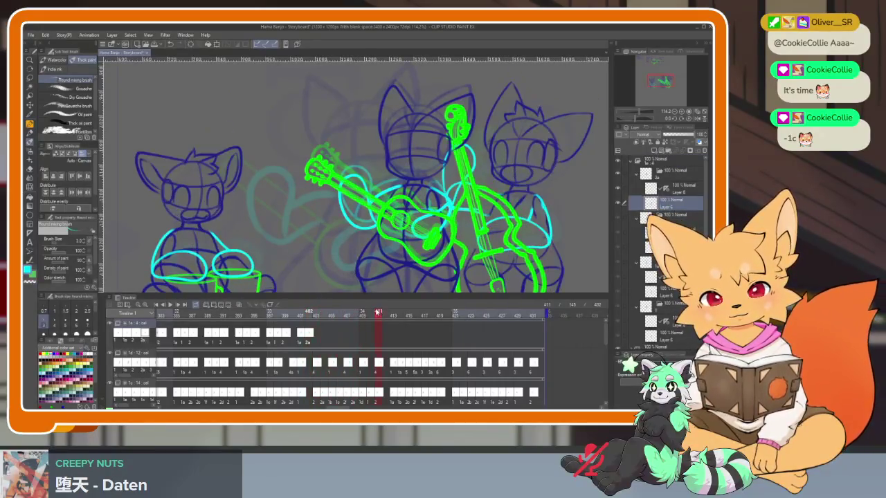
drag(311, 315, 319, 316)
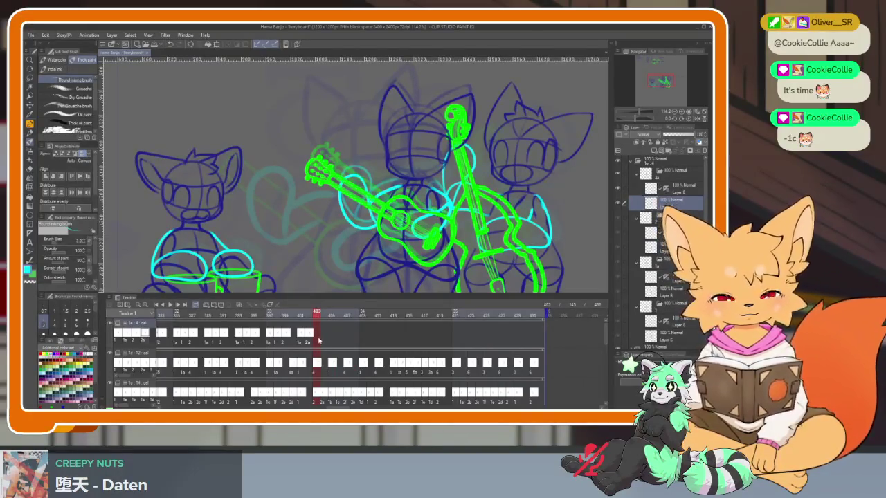
click(323, 339)
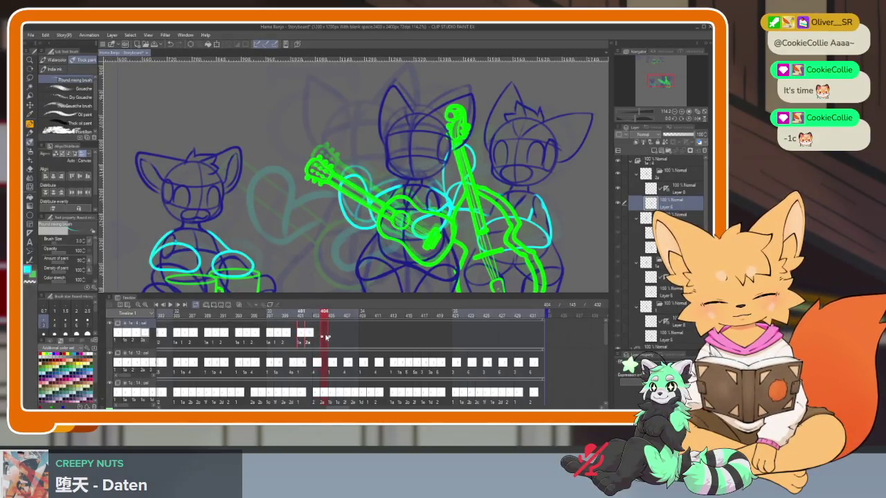
click(326, 337)
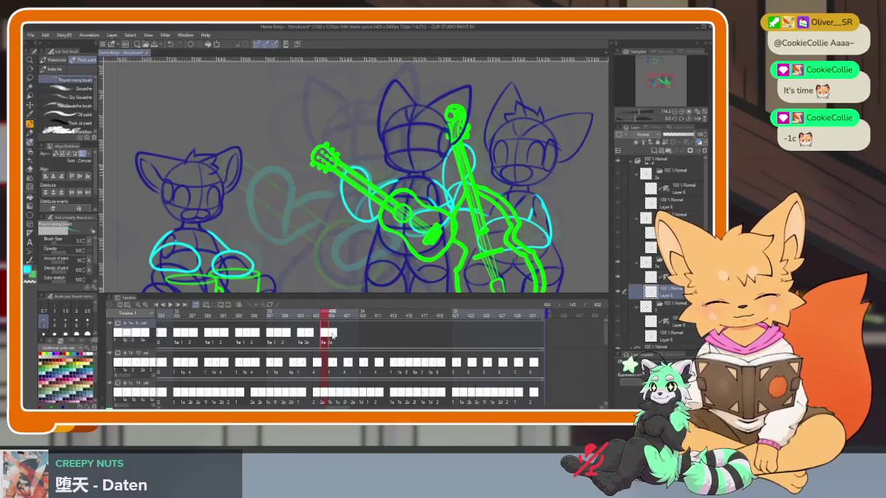
click(332, 335)
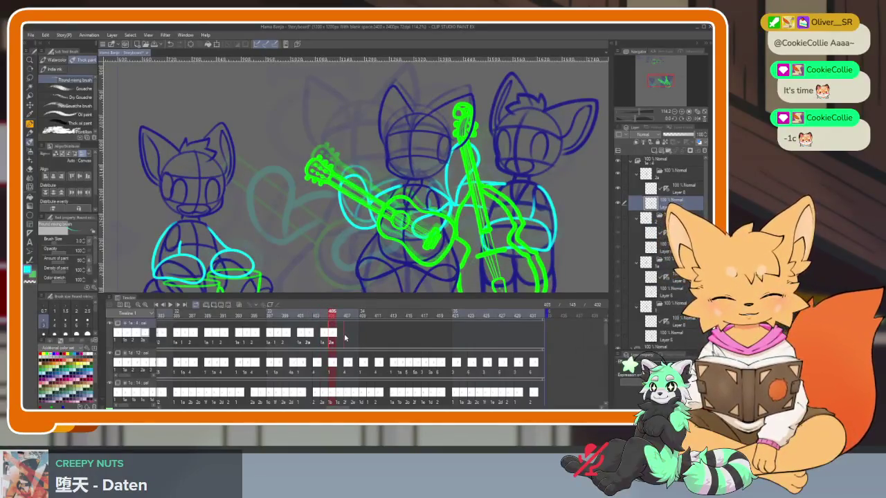
drag(324, 319, 296, 319)
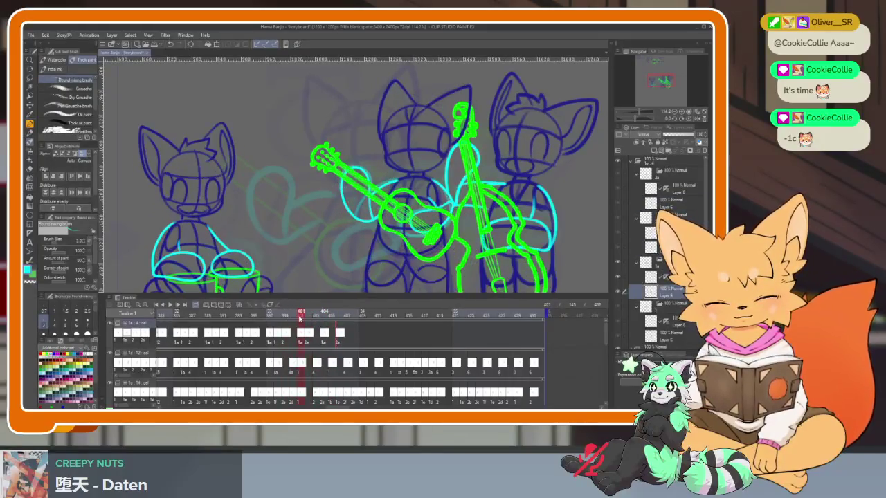
mouse_move(297, 318)
mouse_down()
mouse_move(345, 318)
mouse_move(325, 318)
mouse_up()
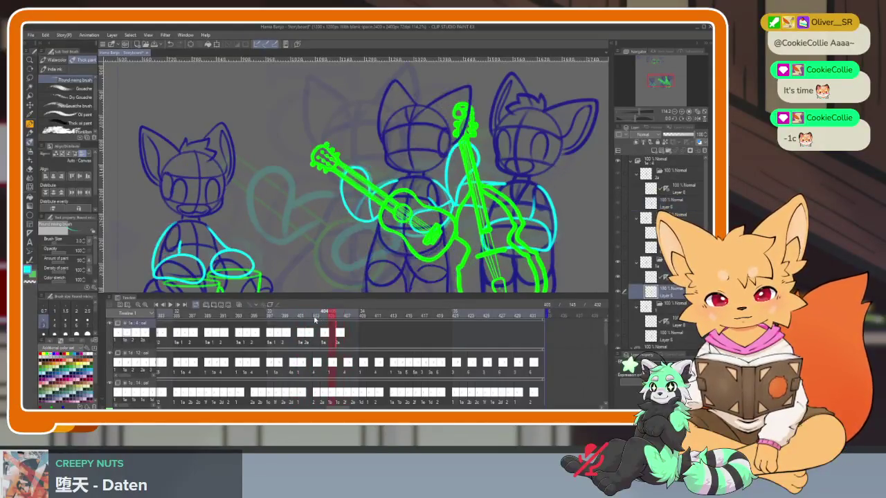
click(324, 335)
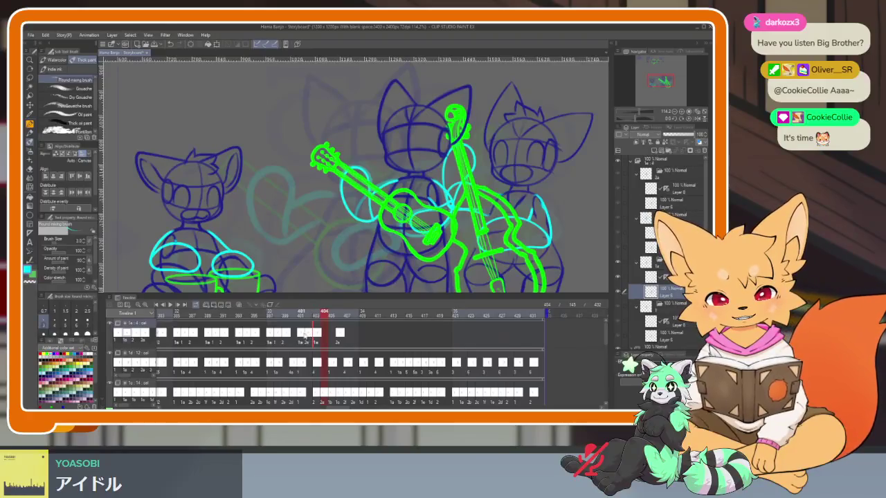
click(303, 335)
click(314, 337)
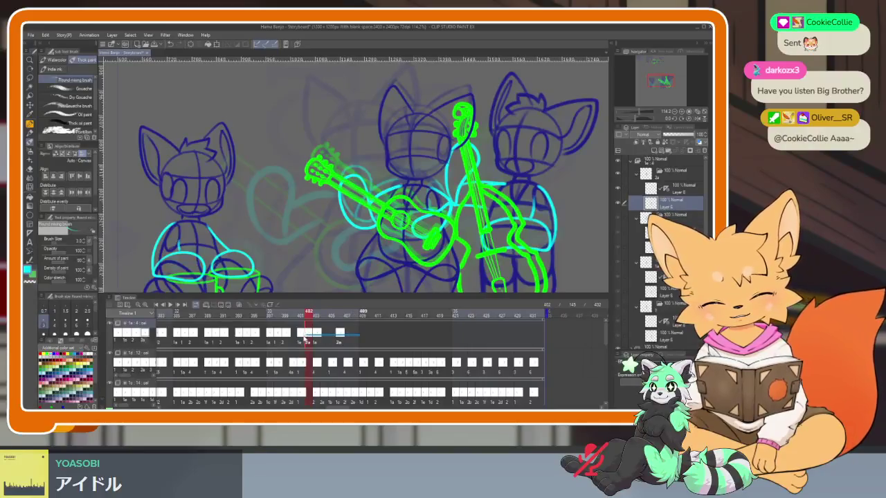
Remove the trial cels at frames 402–405, place a new guitar cel at 404, and preview 403–414.
click(240, 307)
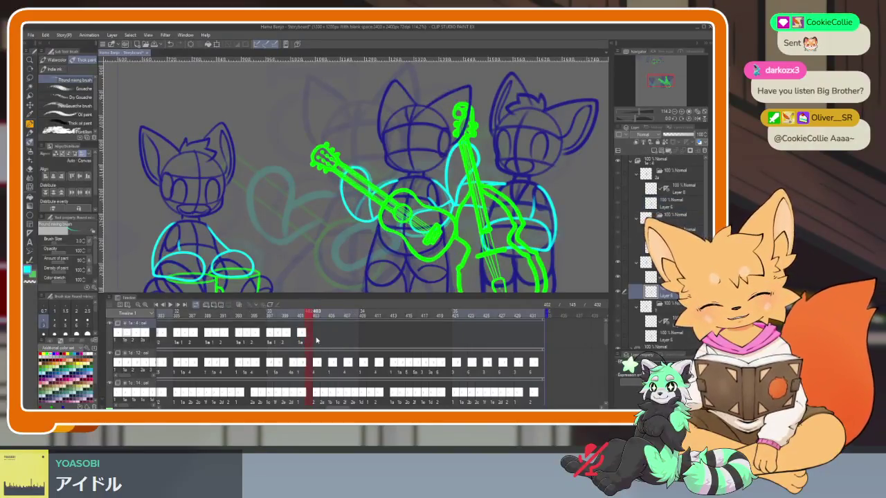
right_click(317, 340)
click(328, 208)
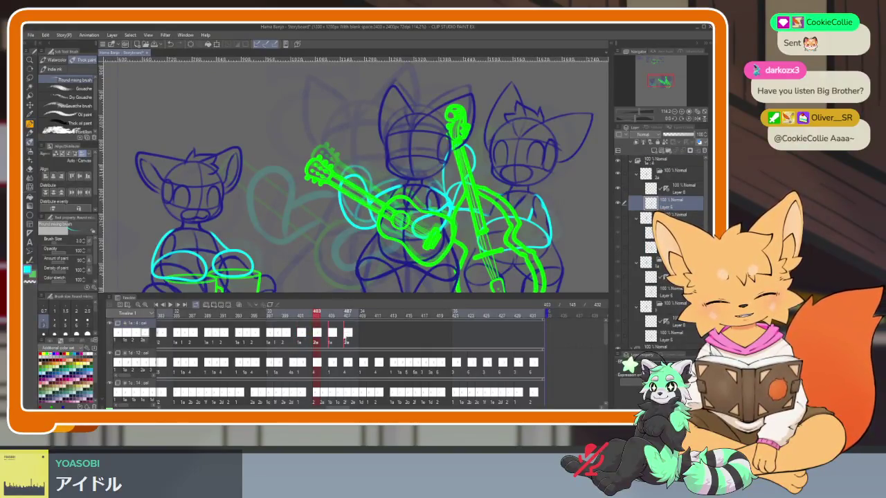
drag(364, 315, 399, 315)
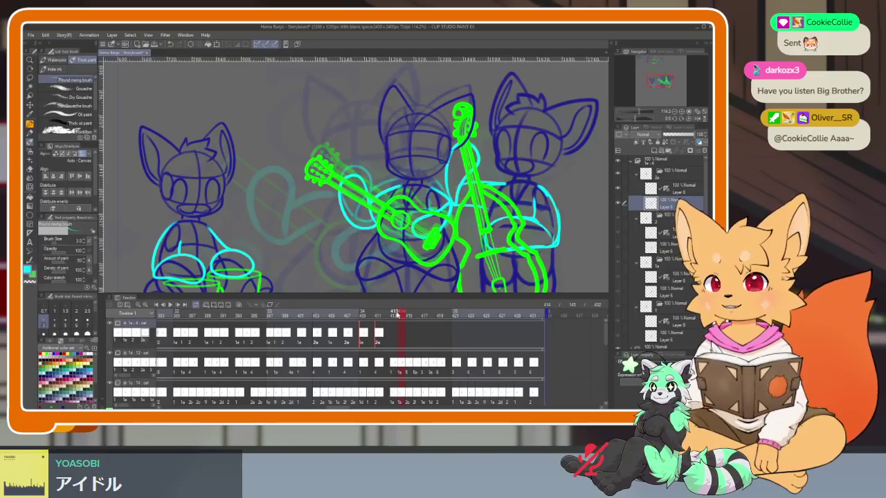
click(400, 315)
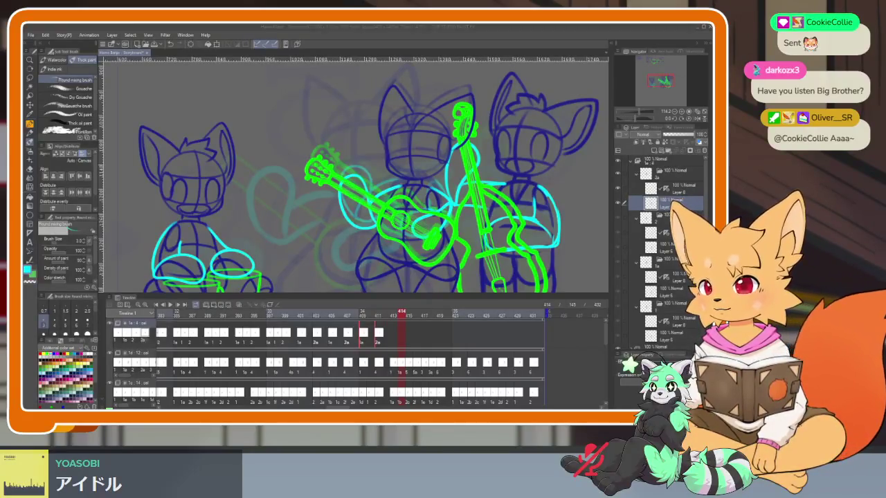
click(429, 29)
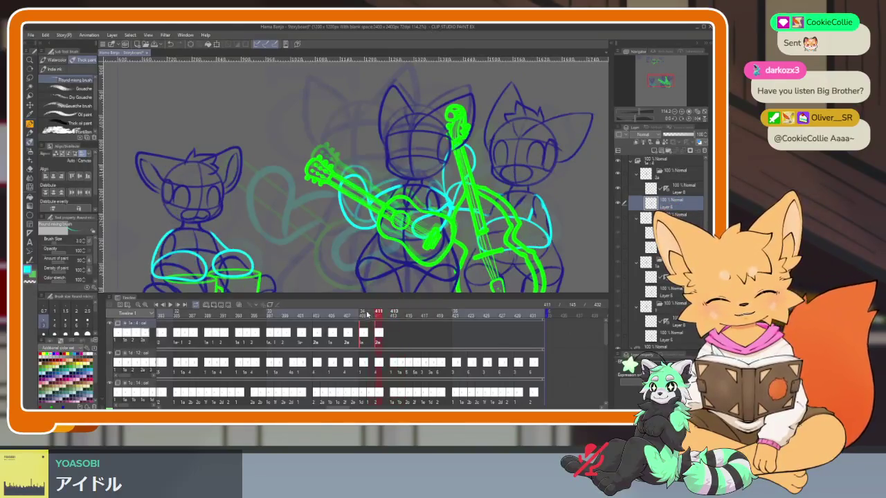
drag(397, 313, 348, 313)
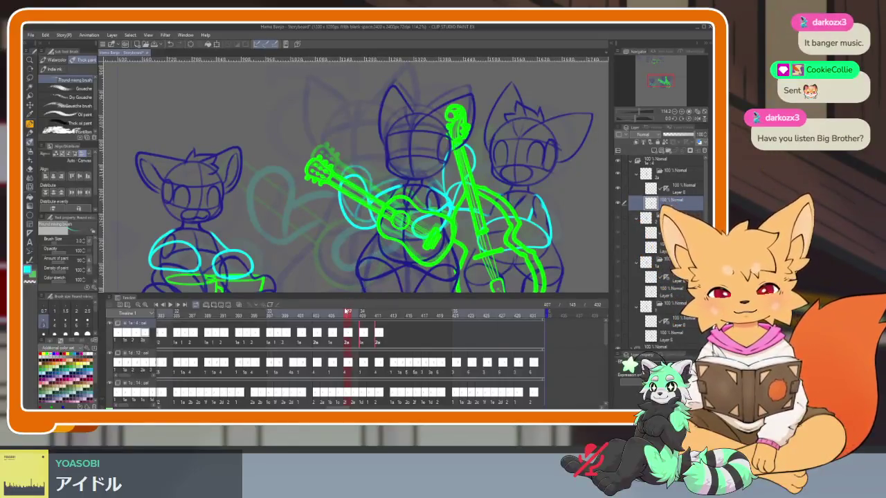
mouse_move(347, 312)
mouse_down()
mouse_move(333, 314)
mouse_move(414, 317)
mouse_move(391, 316)
mouse_up()
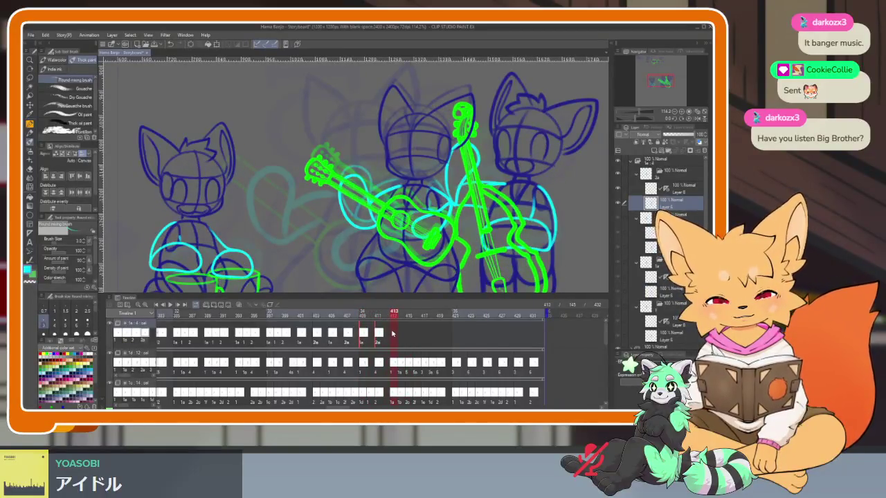
Assign cels 1a, a guitar cel, 2a and 2 to the top track's frames around 414–417.
right_click(393, 335)
click(403, 198)
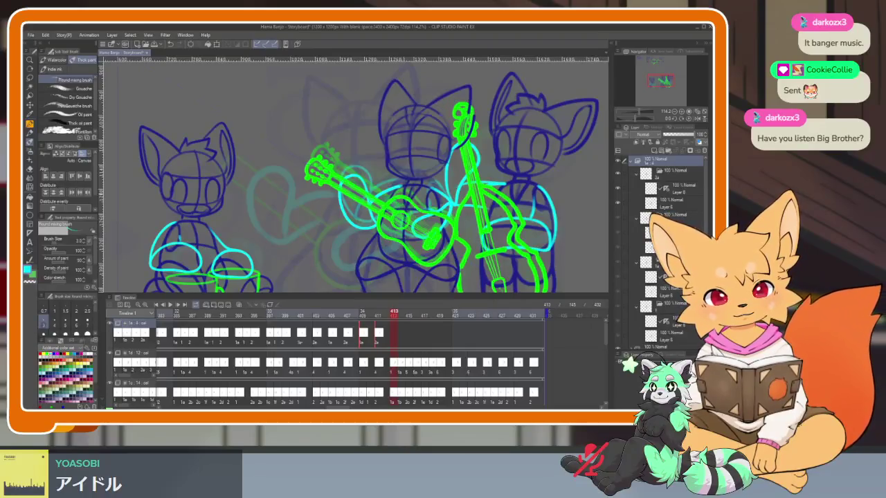
click(403, 334)
right_click(405, 336)
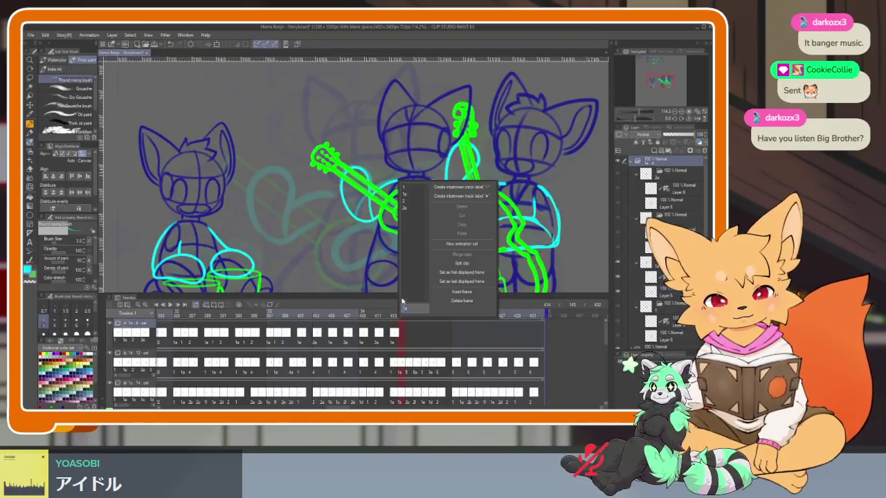
click(408, 198)
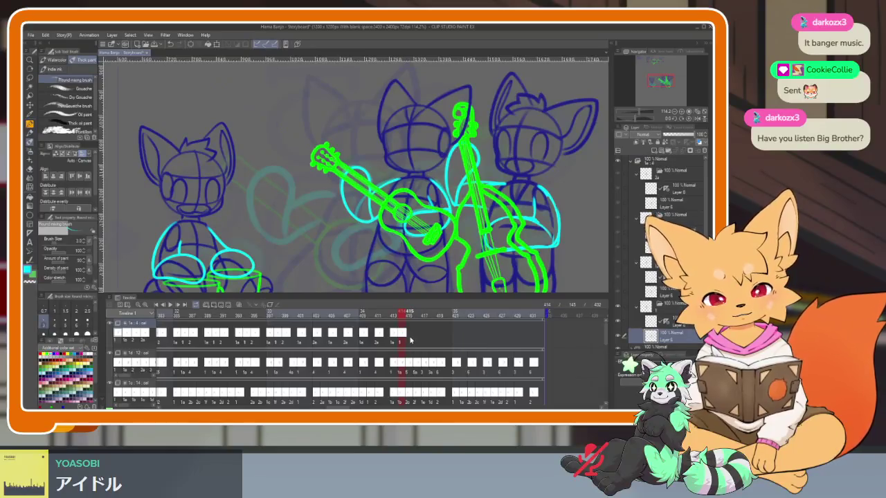
click(410, 338)
right_click(412, 341)
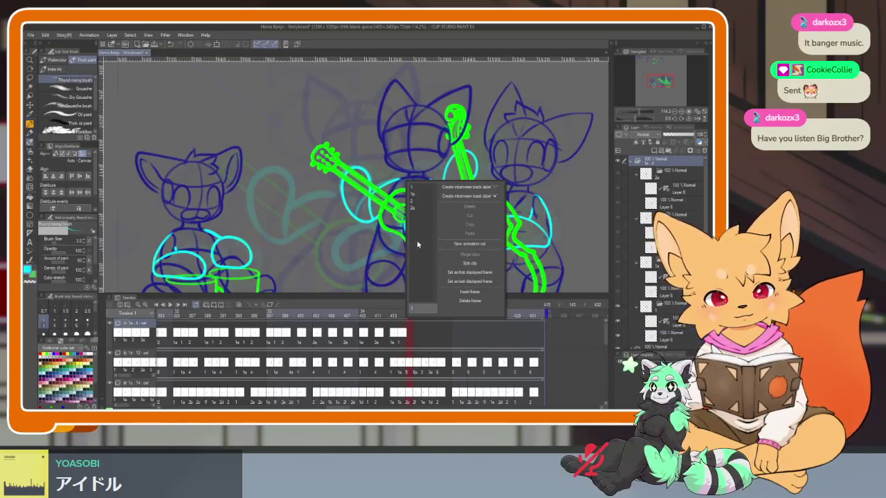
click(413, 207)
click(418, 318)
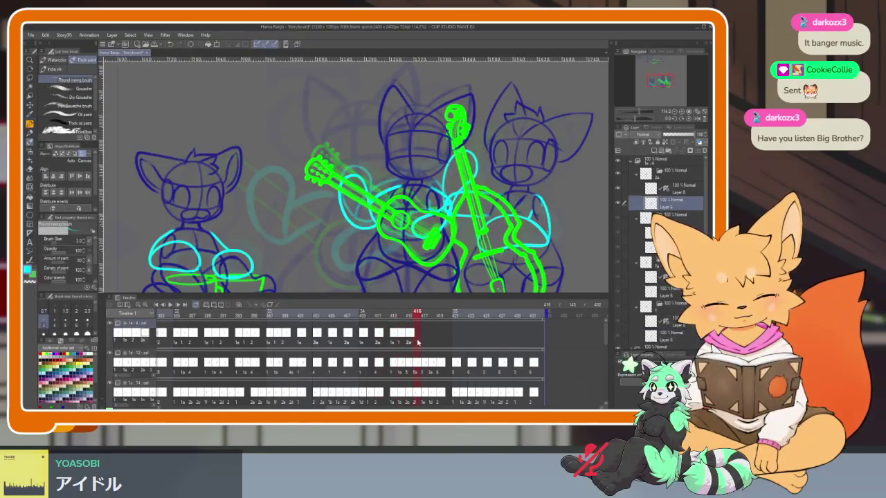
click(423, 342)
right_click(423, 342)
click(429, 205)
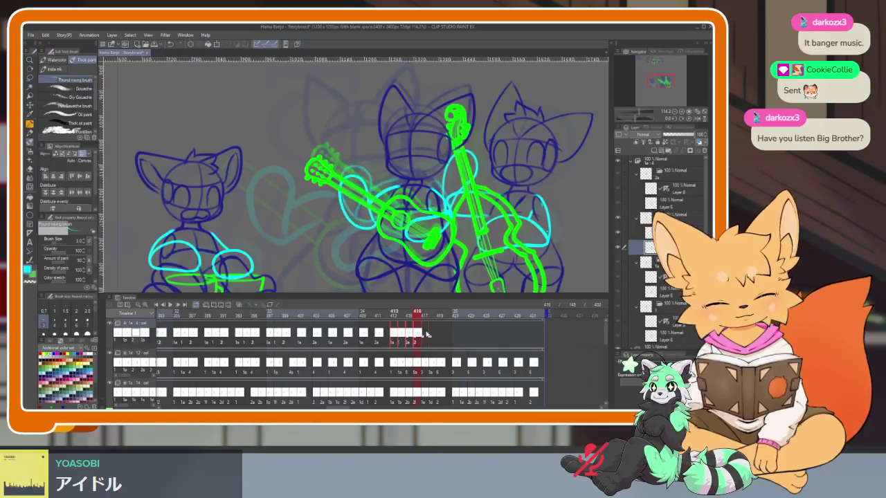
Clear the top track's frames around 413–420, then undo that deletion.
click(432, 335)
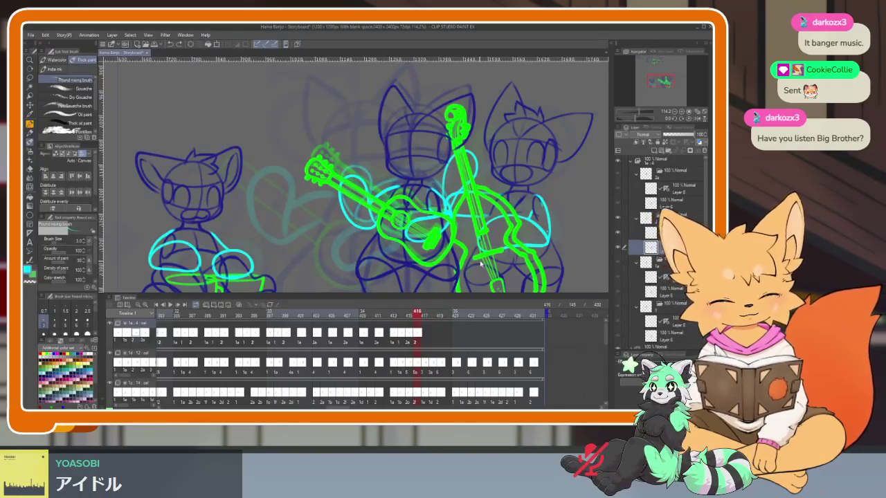
key(Delete)
key(Delete)
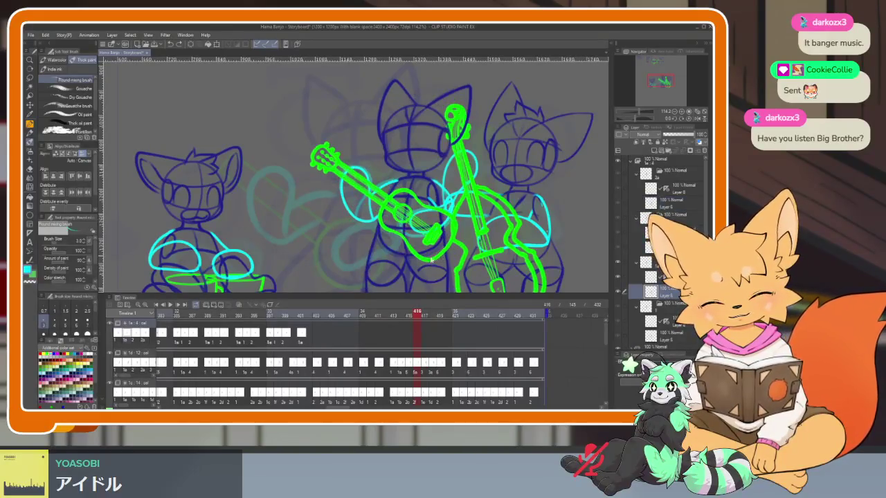
key(ctrl+z)
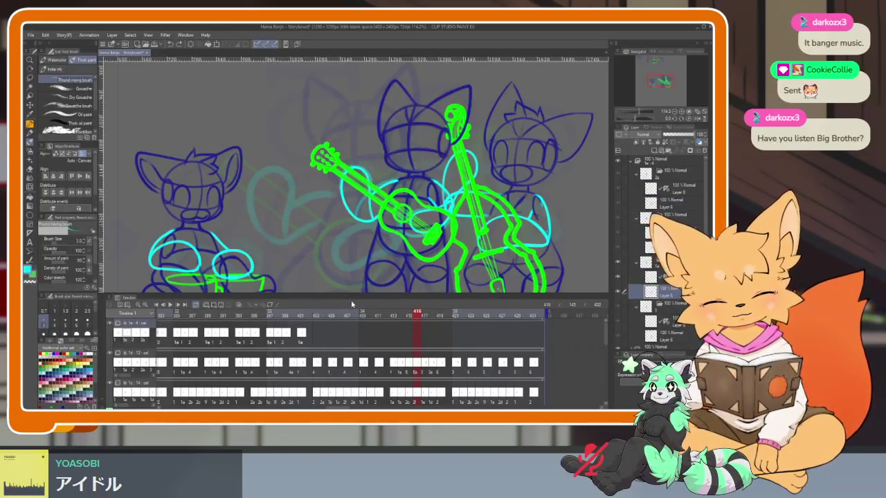
Set cel 2a after frame 402 and add alternating 1a/2a cels to about frame 415, scrubbing to check.
drag(304, 313, 468, 313)
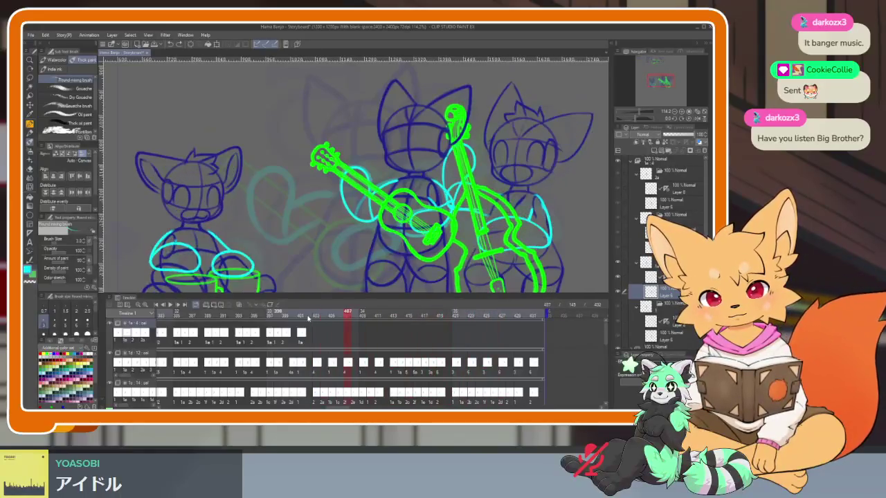
mouse_move(468, 313)
mouse_down()
mouse_move(316, 319)
mouse_move(324, 317)
mouse_up()
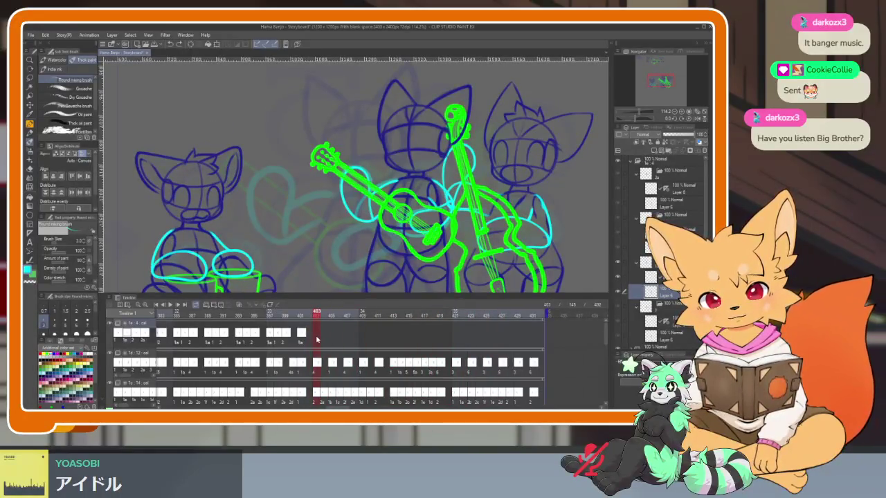
right_click(317, 342)
click(325, 209)
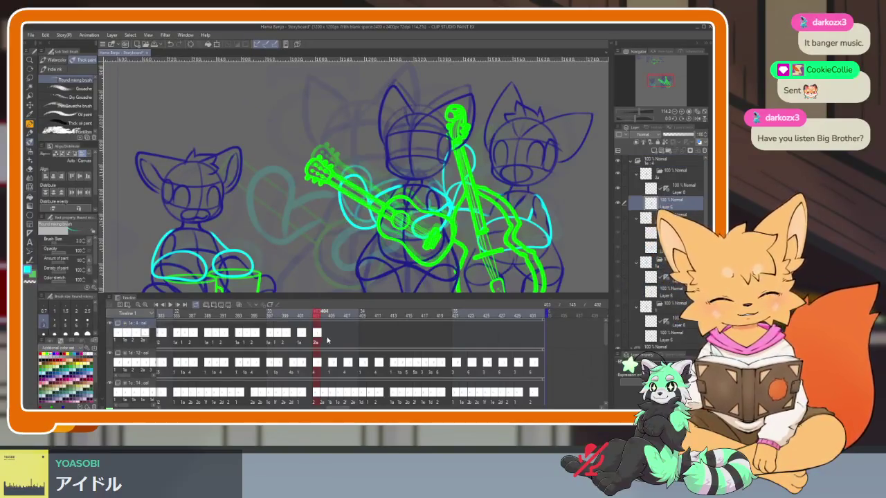
click(333, 338)
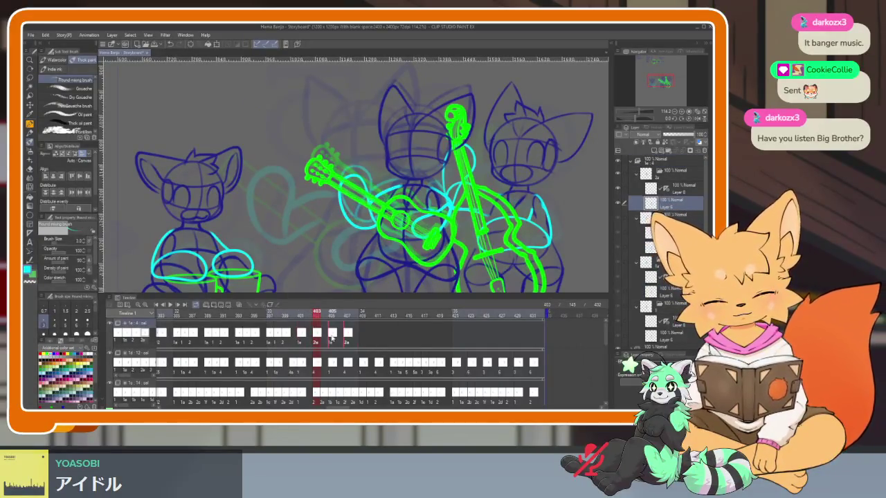
click(371, 335)
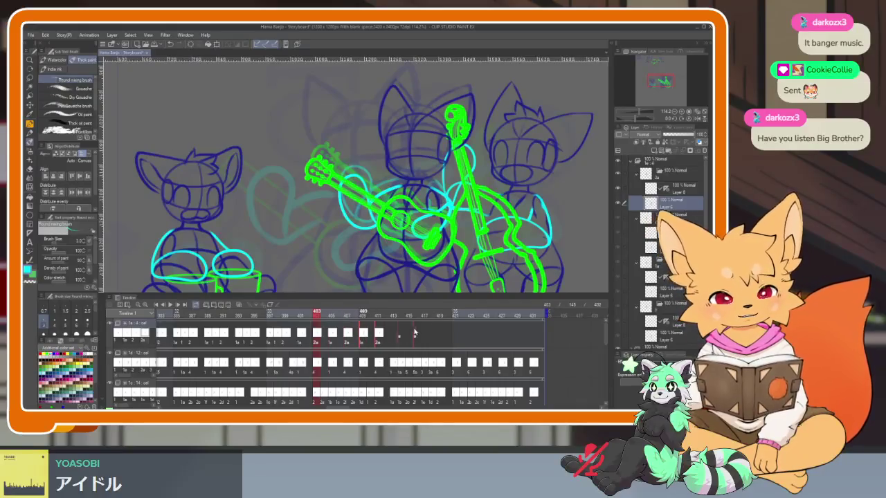
click(398, 337)
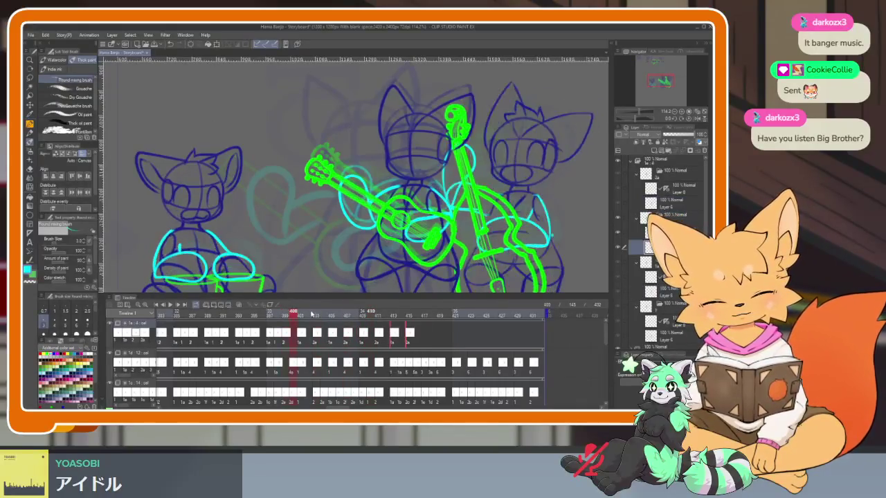
drag(314, 314, 405, 320)
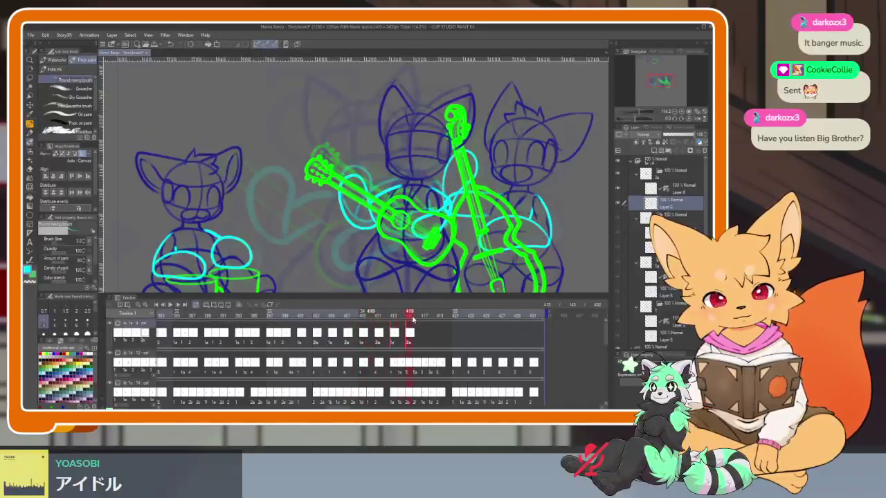
mouse_move(405, 321)
mouse_down()
mouse_move(536, 316)
mouse_move(293, 316)
mouse_move(510, 323)
mouse_move(420, 316)
mouse_move(416, 338)
mouse_move(406, 318)
mouse_up()
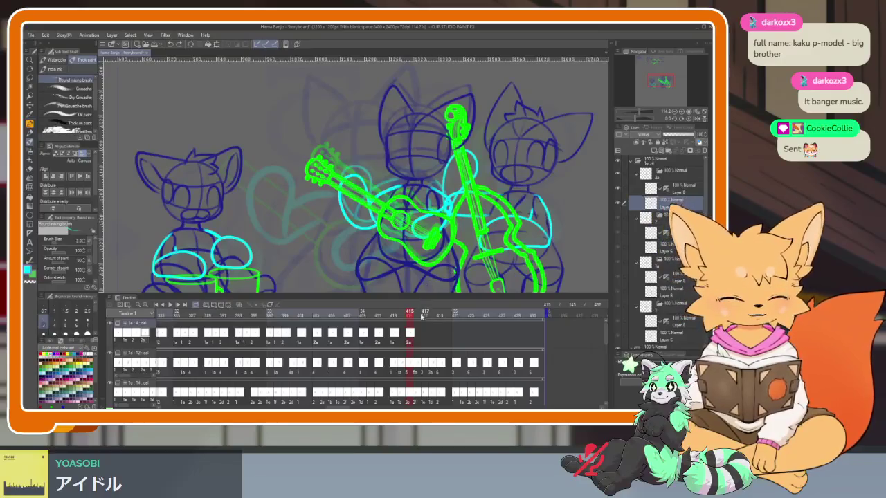
Scrub frames 410–418 to check timing and select the top-track cels near frame 413.
click(385, 314)
drag(385, 314, 455, 313)
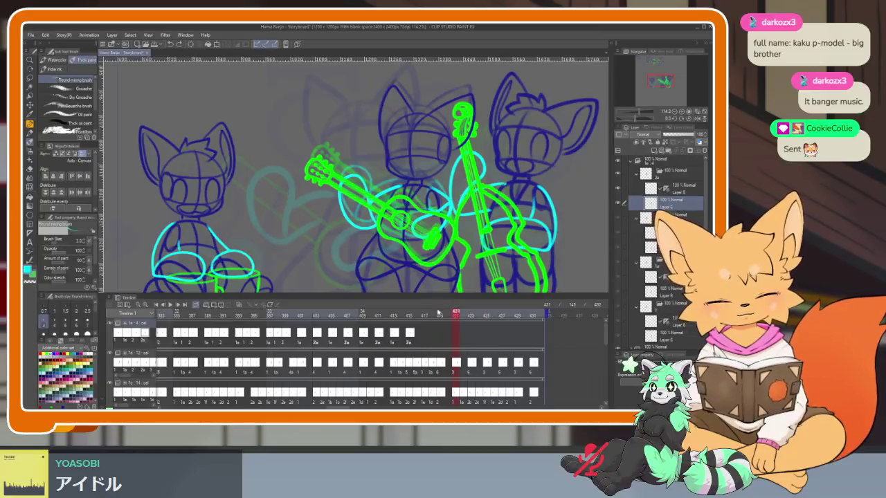
drag(394, 333, 425, 335)
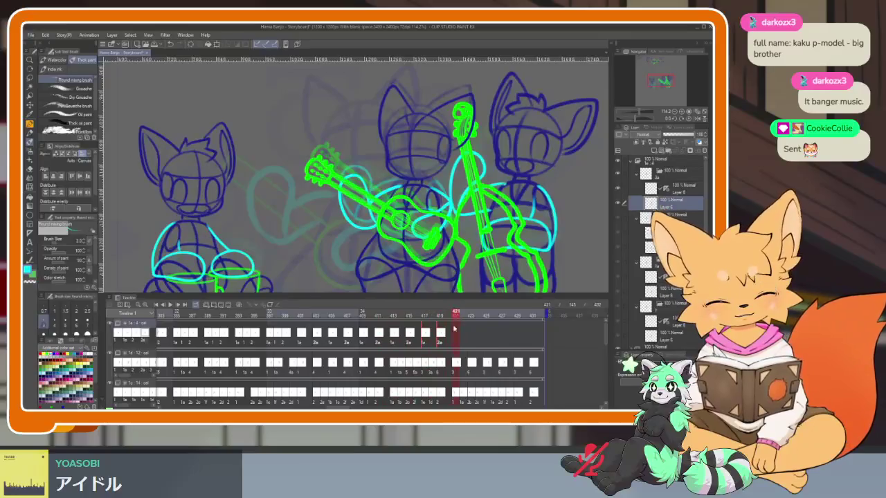
Assign cels to frames 421–424 on the top track and extend them across frames 425–428.
right_click(457, 339)
click(467, 195)
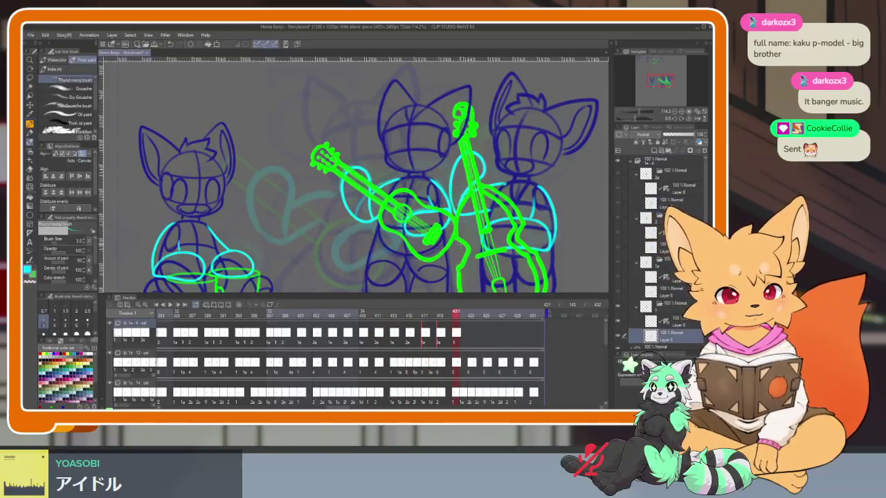
right_click(466, 339)
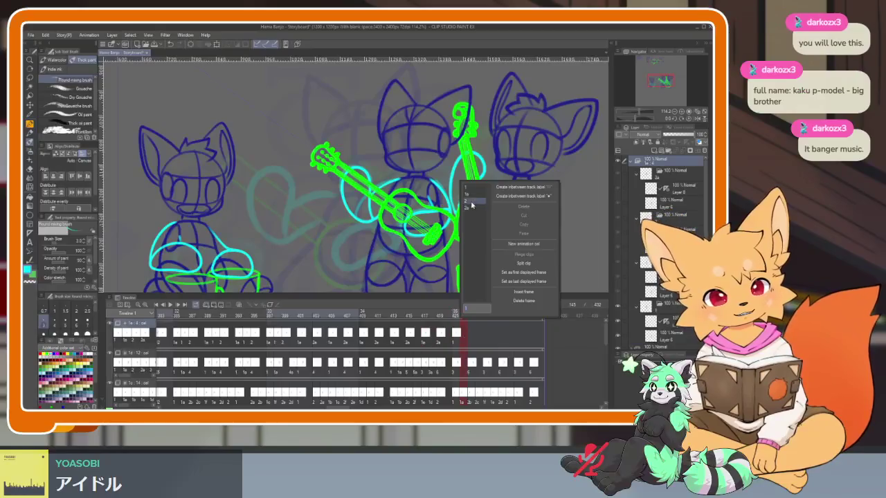
click(475, 274)
right_click(471, 337)
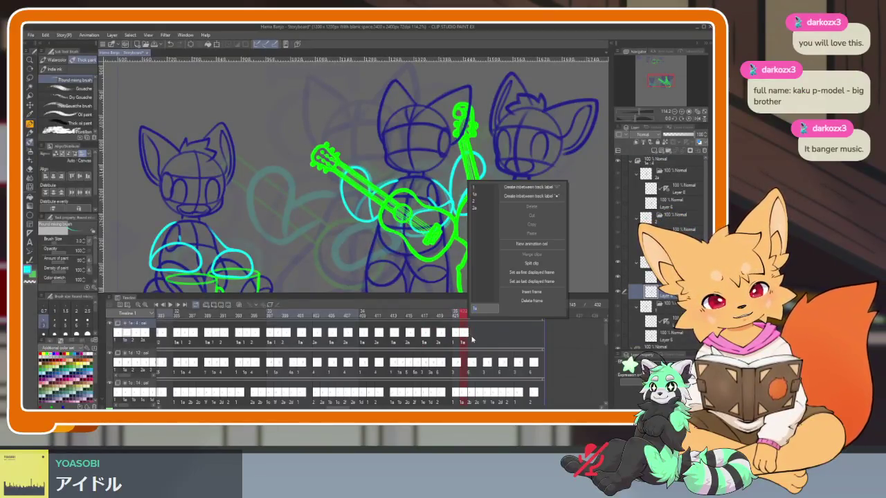
click(478, 205)
click(479, 339)
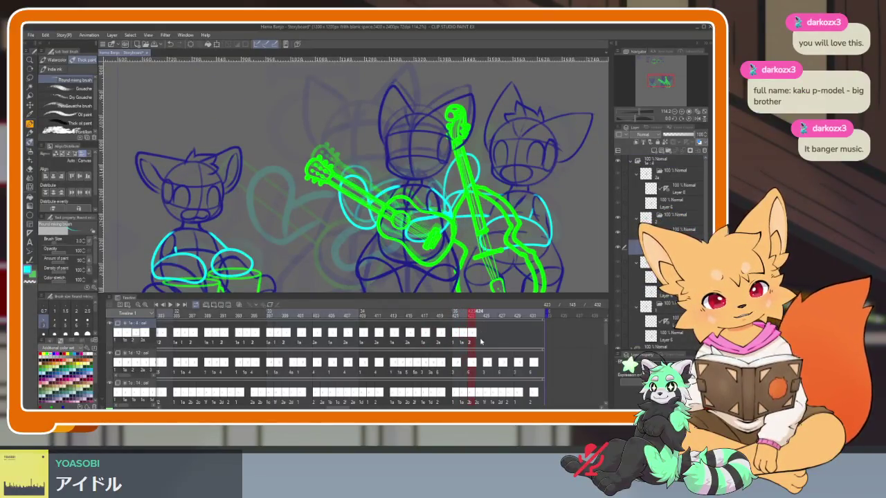
right_click(479, 340)
click(488, 208)
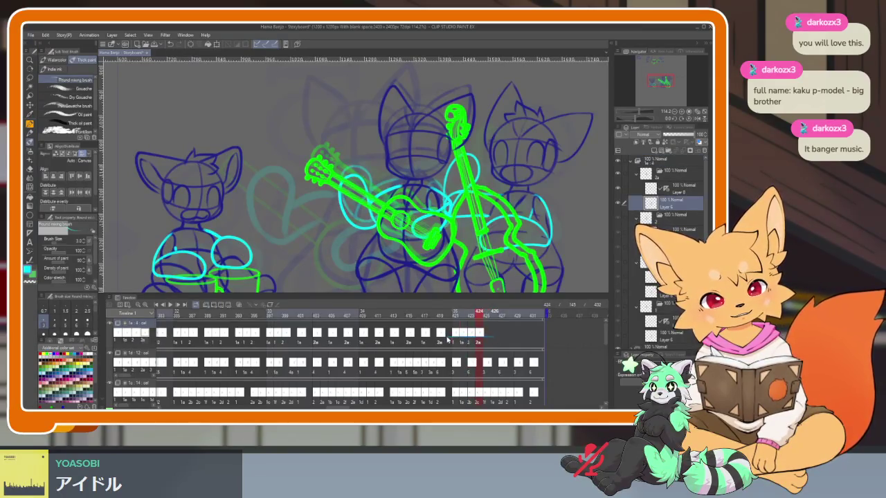
mouse_move(518, 338)
mouse_down()
mouse_move(490, 338)
mouse_move(540, 336)
mouse_up()
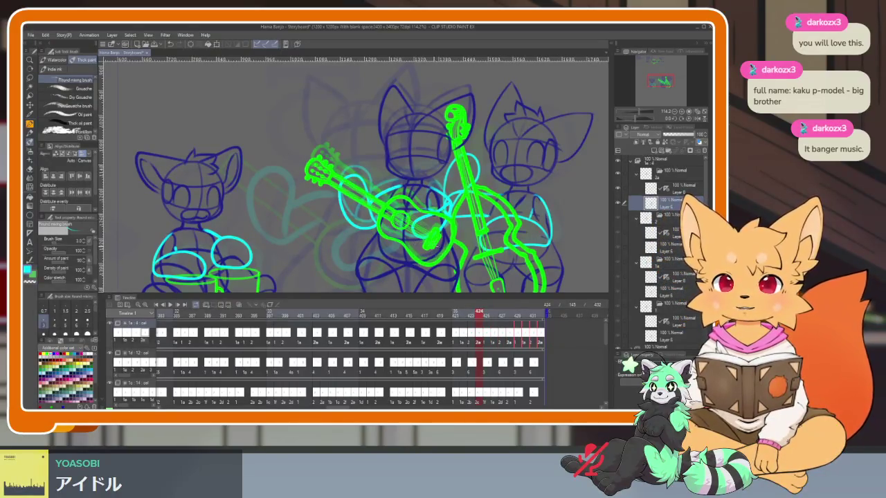
Hide the panels, zoom the canvas in, and play the full band animation through to review timing.
click(214, 315)
key(Tab)
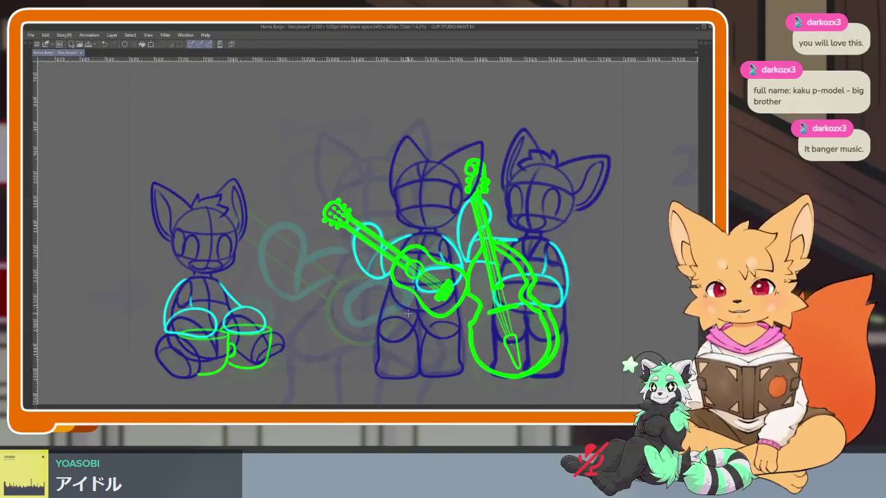
scroll(408, 314, up, 2)
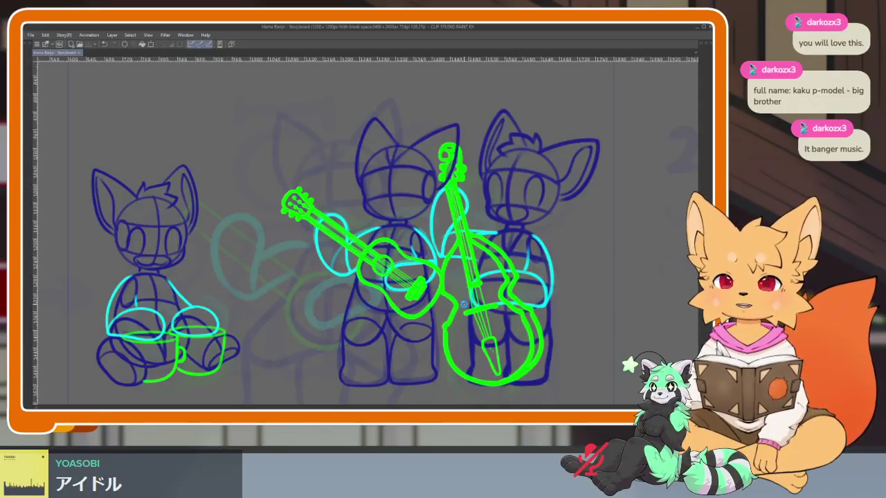
key(Return)
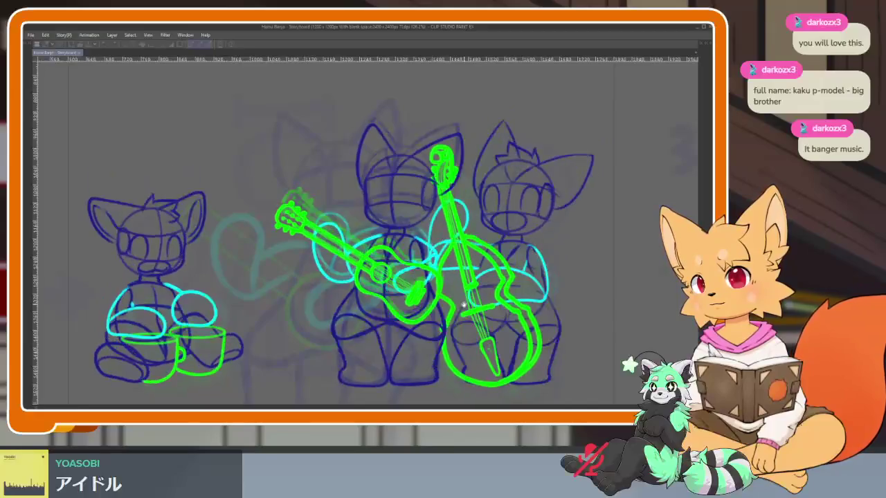
key(space)
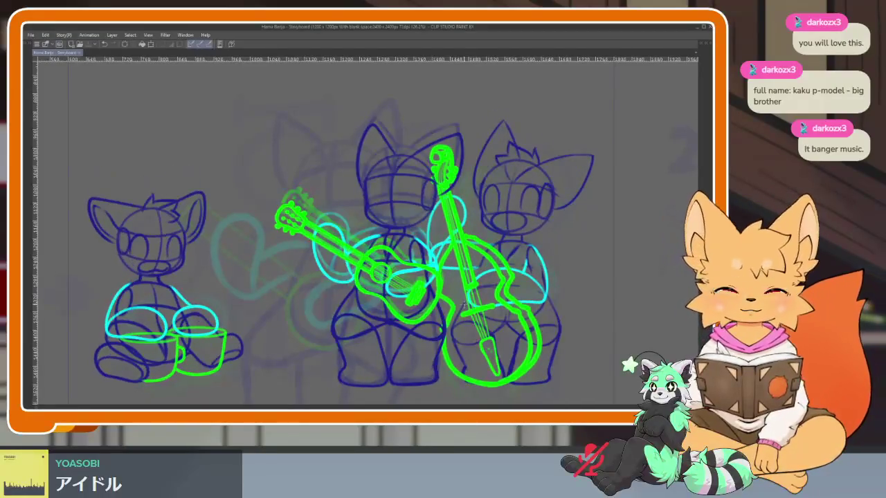
Bring the panels back, return the timeline to start frame 145, and leave the top layer folder expanded.
key(Tab)
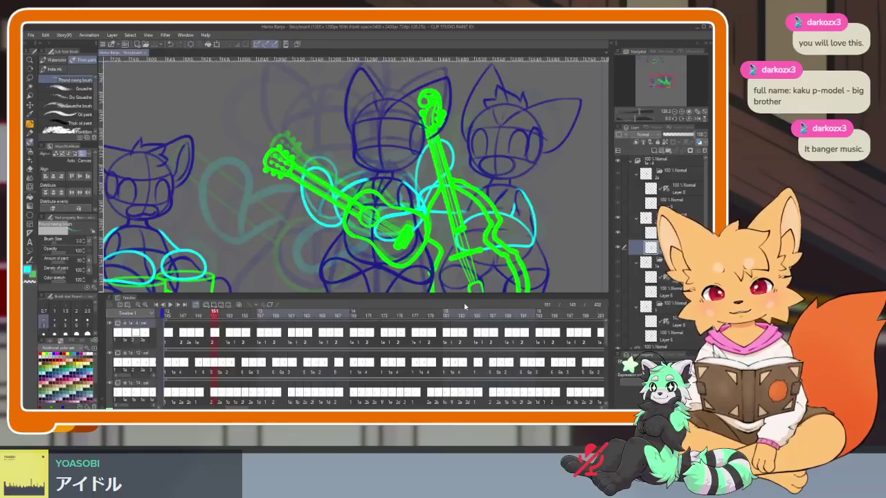
click(158, 305)
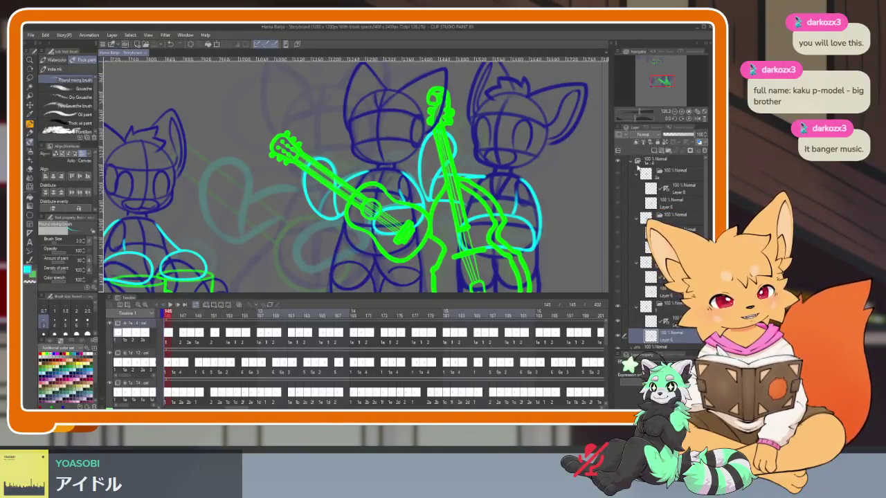
click(634, 166)
click(634, 167)
click(634, 166)
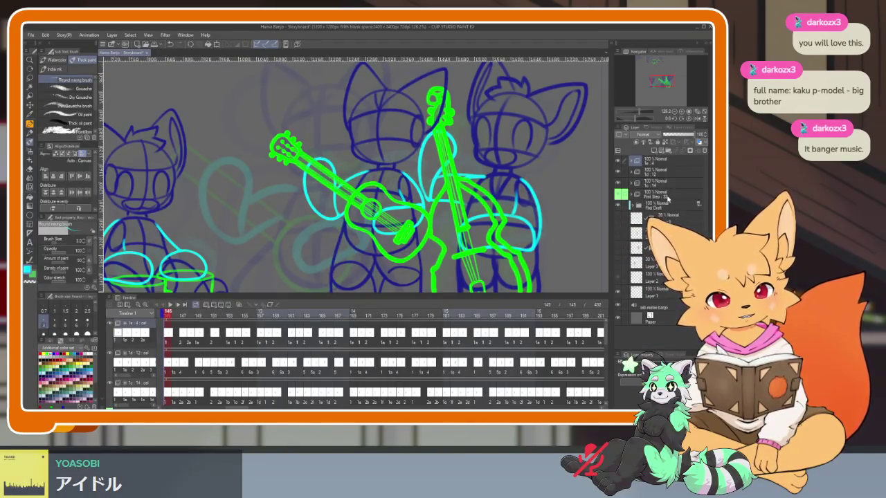
click(634, 163)
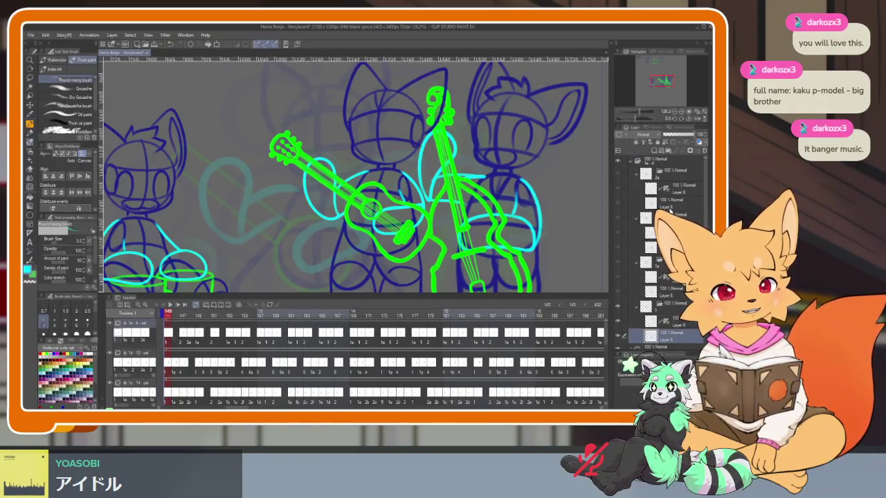
scroll(673, 320, down, 3)
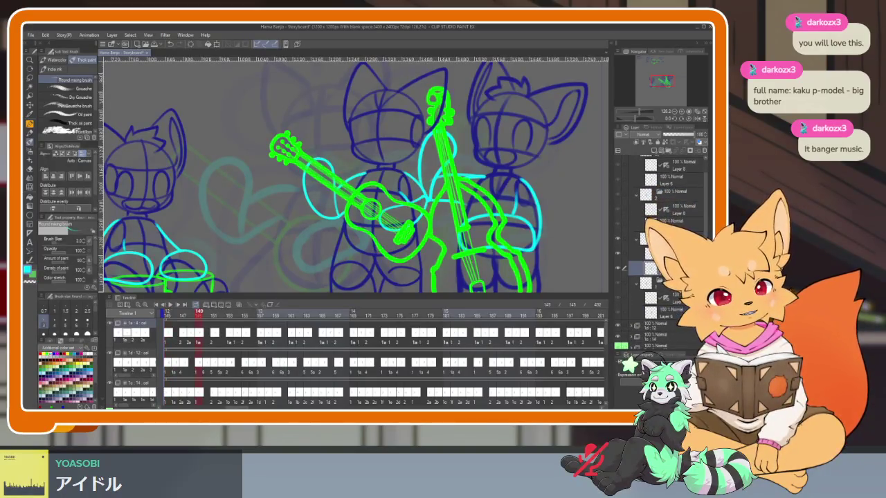
Hide the panels and zoom in on the middle character's head, framing the ears.
key(Tab)
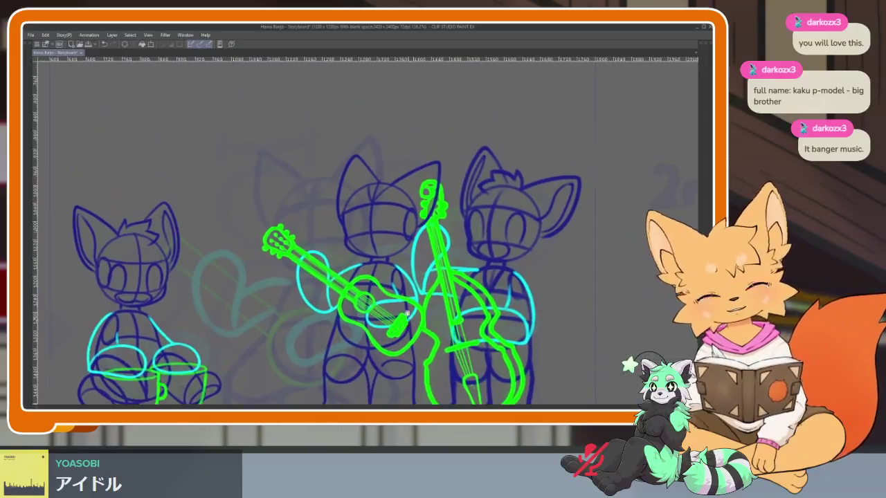
scroll(411, 303, up, 5)
drag(410, 303, 393, 380)
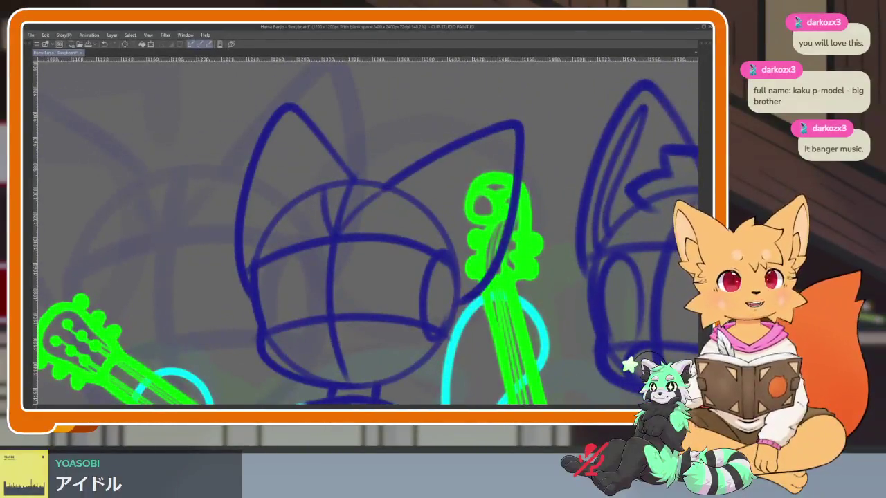